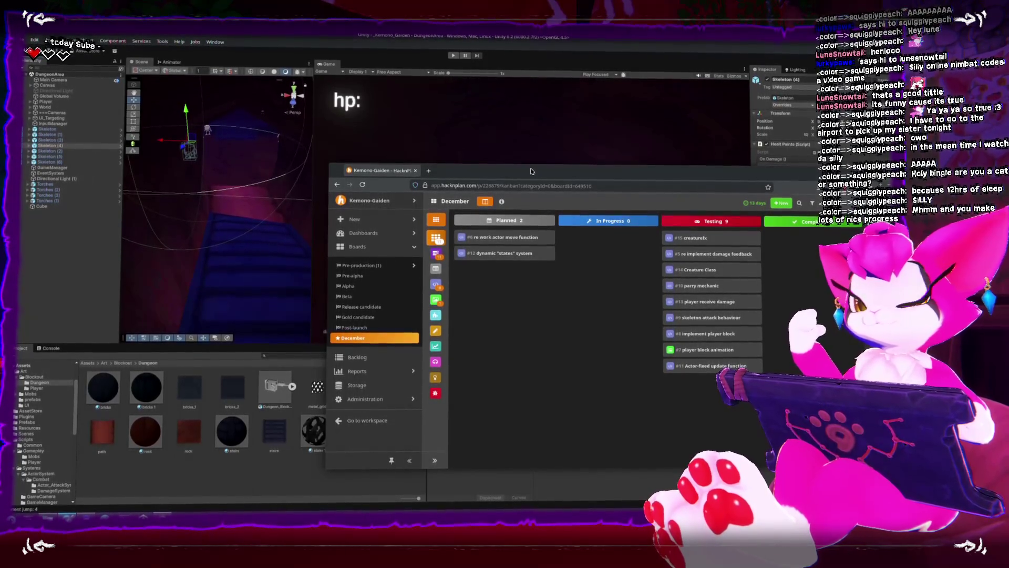
Move the re-implement damage feedback and parry mechanic cards from Testing to Completed
mouse_move(484, 170)
mouse_down()
mouse_move(368, 266)
mouse_move(356, 383)
mouse_up()
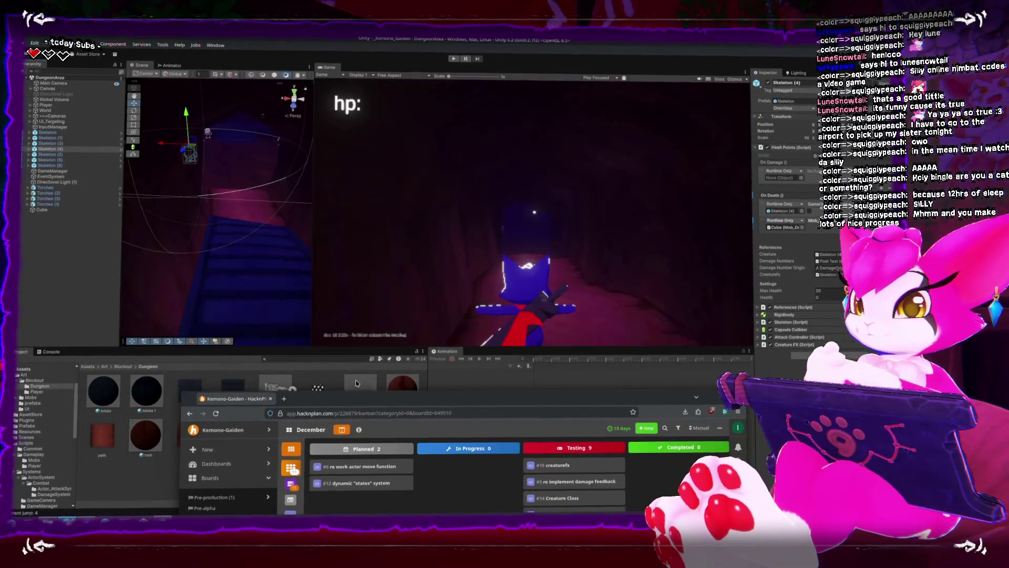
mouse_move(351, 387)
mouse_down()
mouse_move(349, 151)
mouse_move(314, 116)
mouse_up()
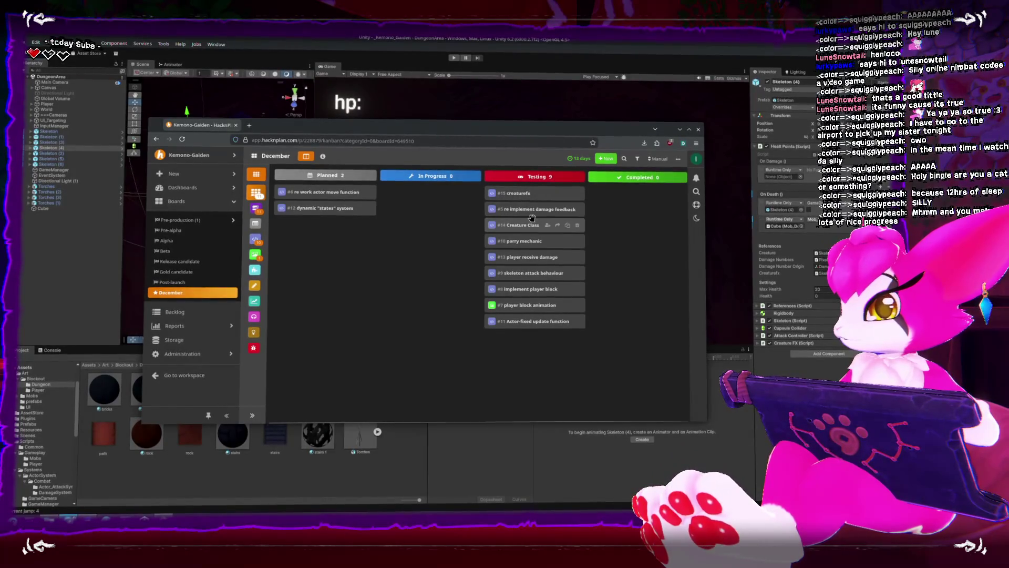
drag(523, 211, 635, 202)
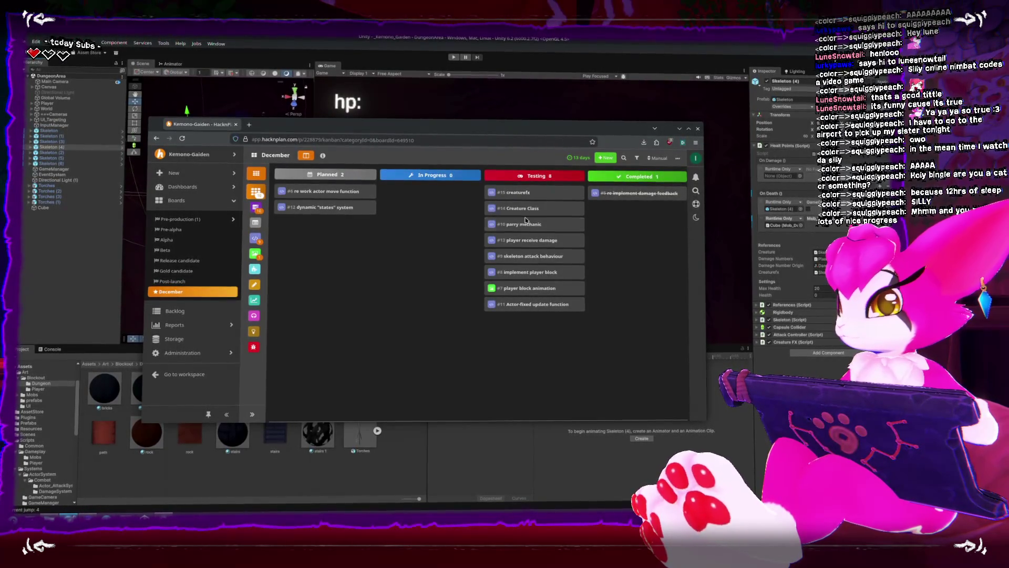
drag(526, 223, 646, 183)
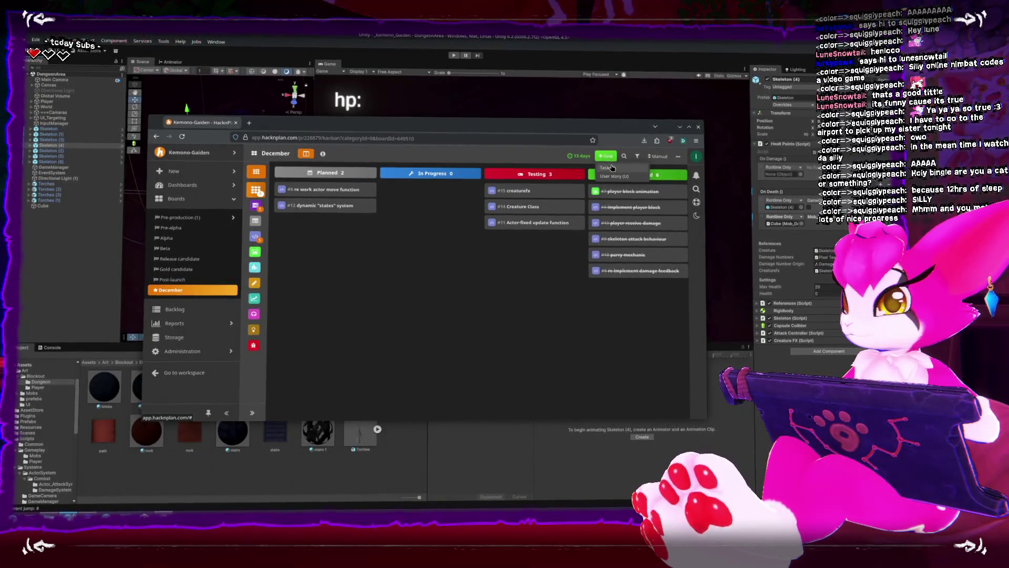
Create a GameMenu task whose description lists Resume, Settings, Restart and Exit
click(612, 168)
text(GameMenu)
text(-(mouse se)
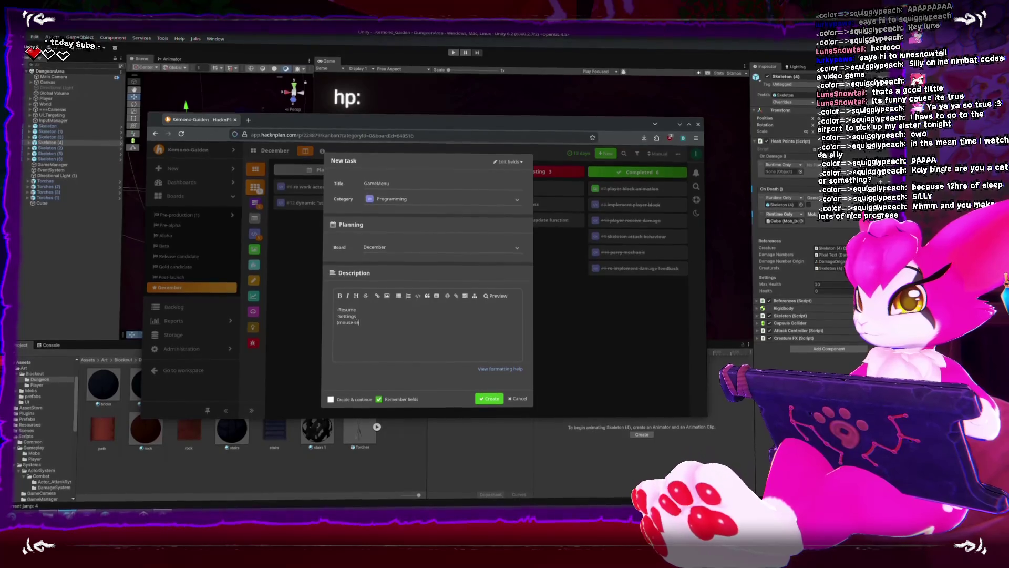
text(nsitivy) )
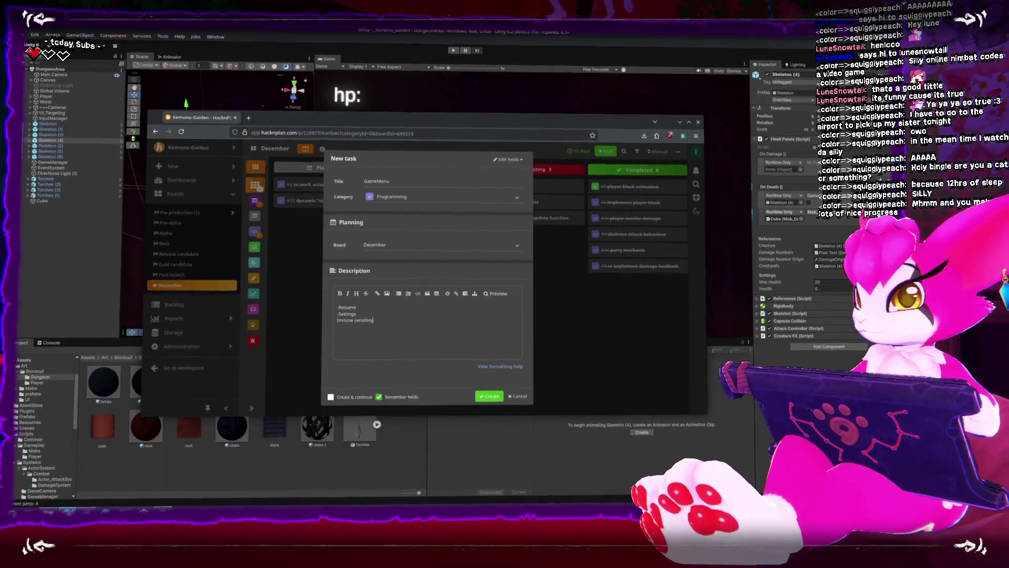
text(-Restart)
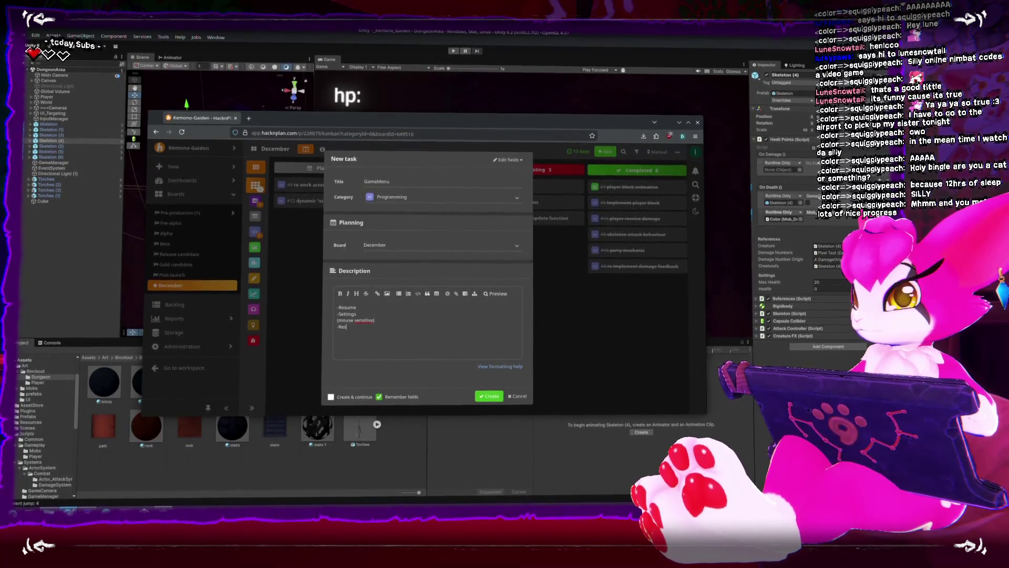
key(Return)
text(-Exit)
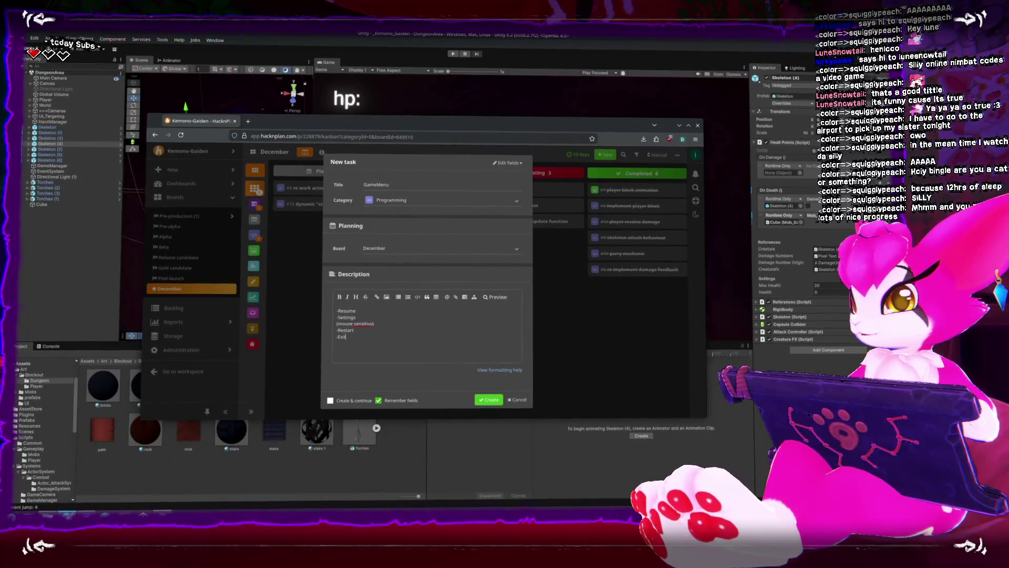
key(ctrl+Return)
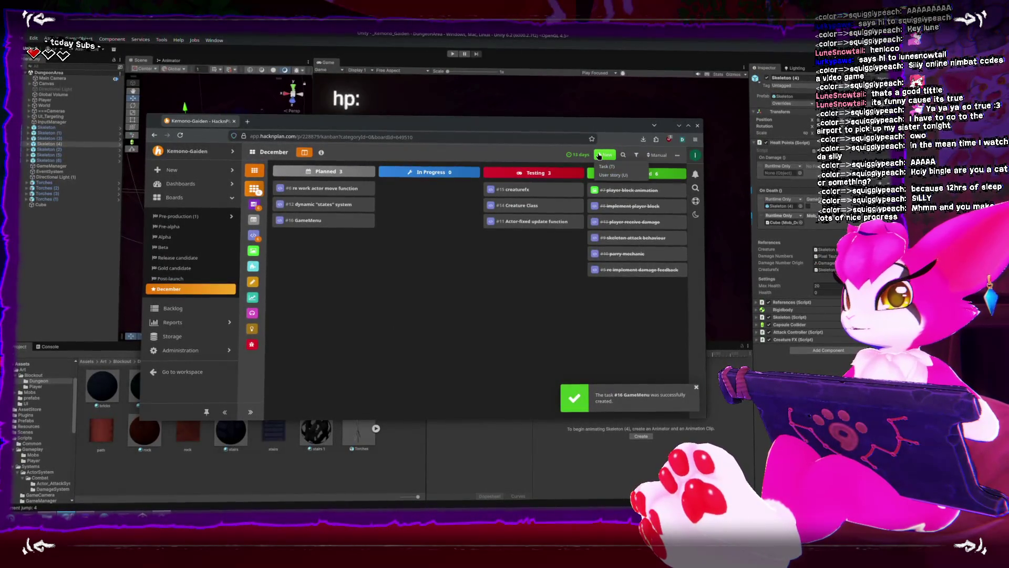
Add a Bug task titled 'fix targeting enemies in the back of the player', then return to Unity
click(604, 165)
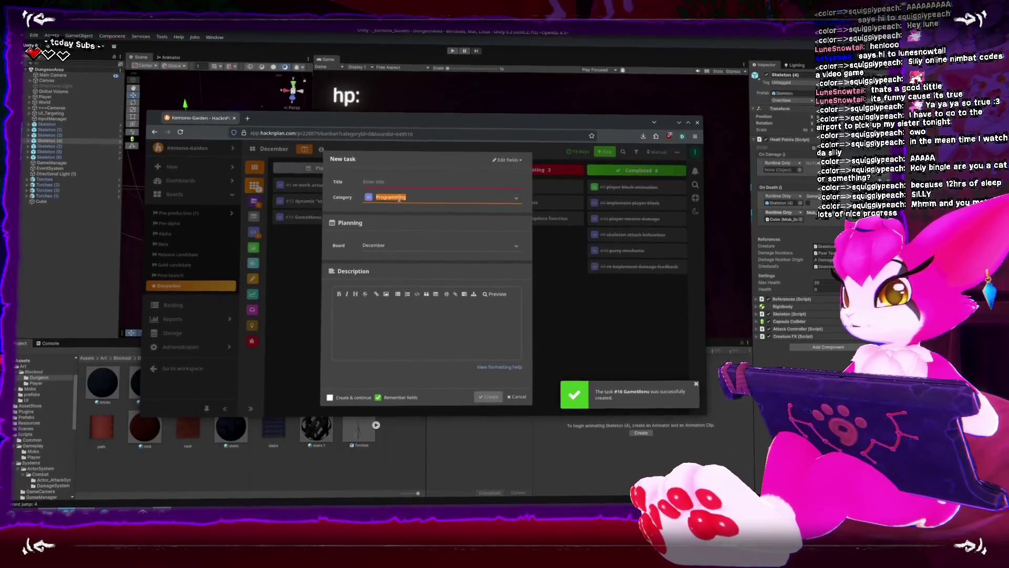
click(524, 200)
click(400, 251)
click(395, 180)
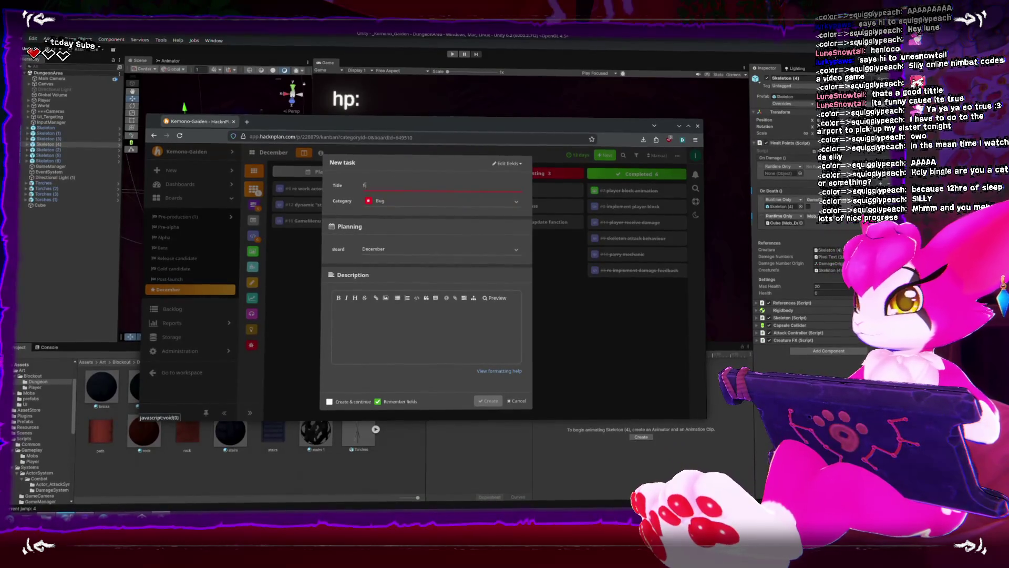
text(ix targeting enemies in the ba)
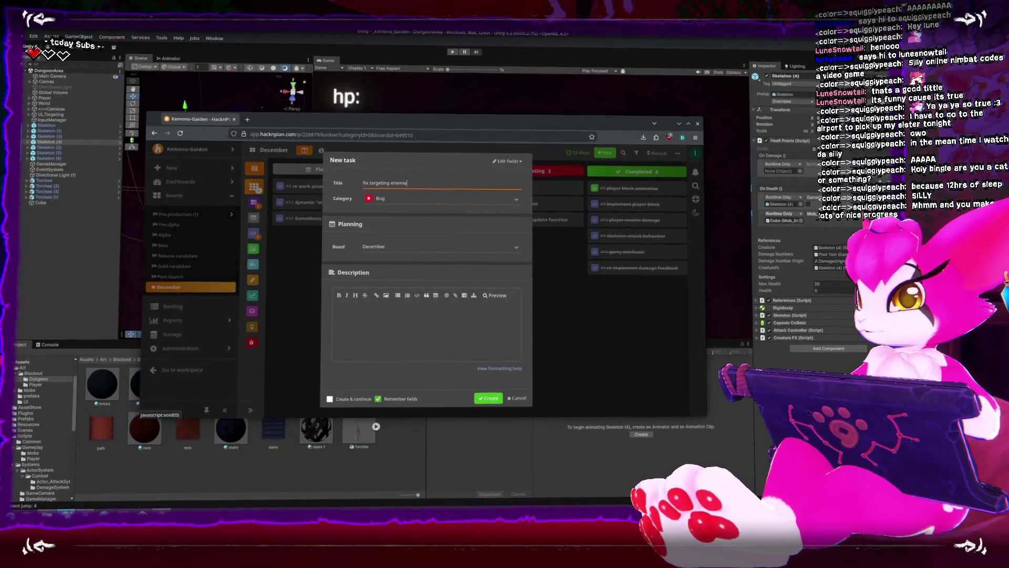
text(ck fof)
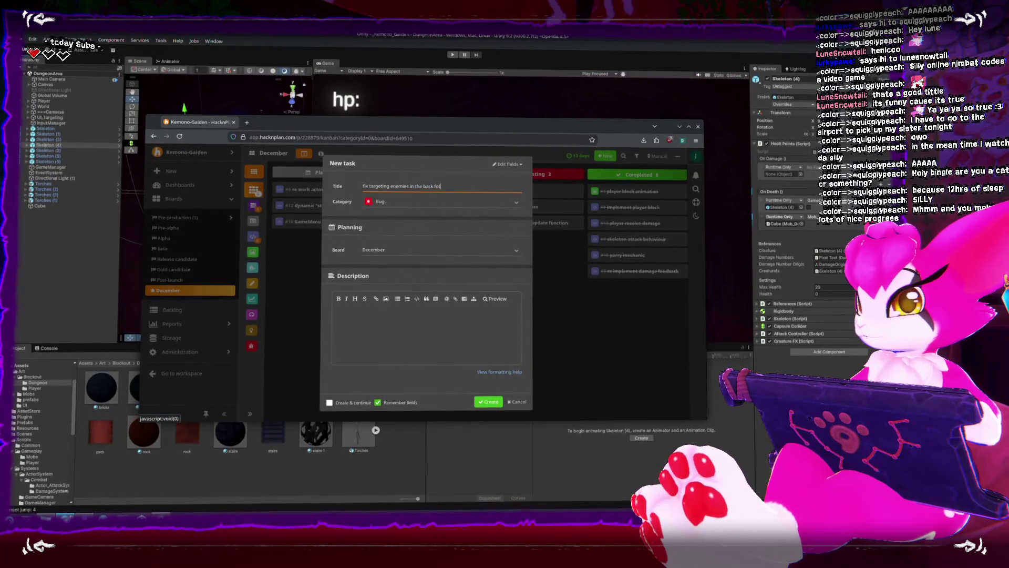
key(BackSpace)
key(BackSpace)
key(BackSpace)
text(of the player)
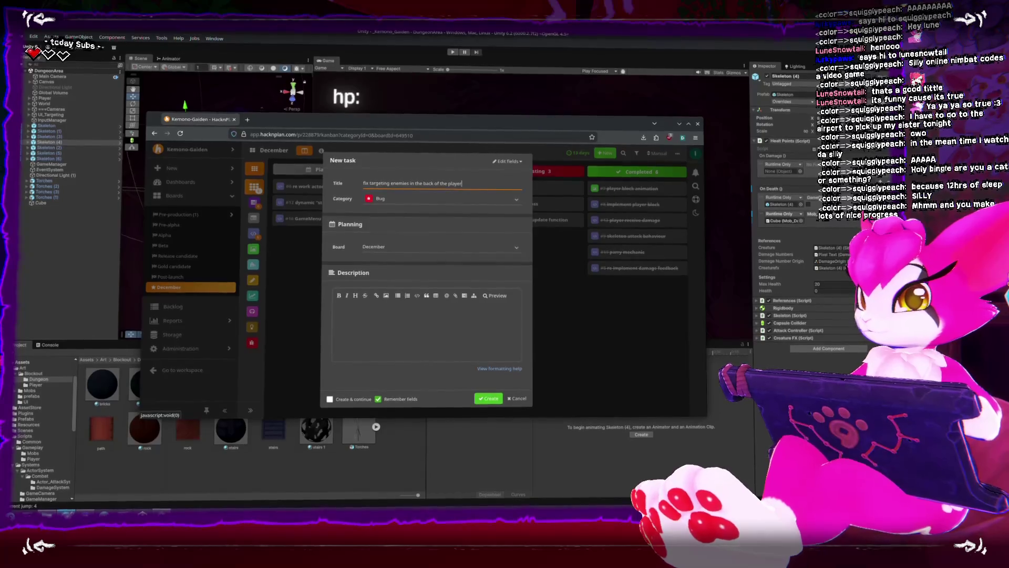
click(489, 398)
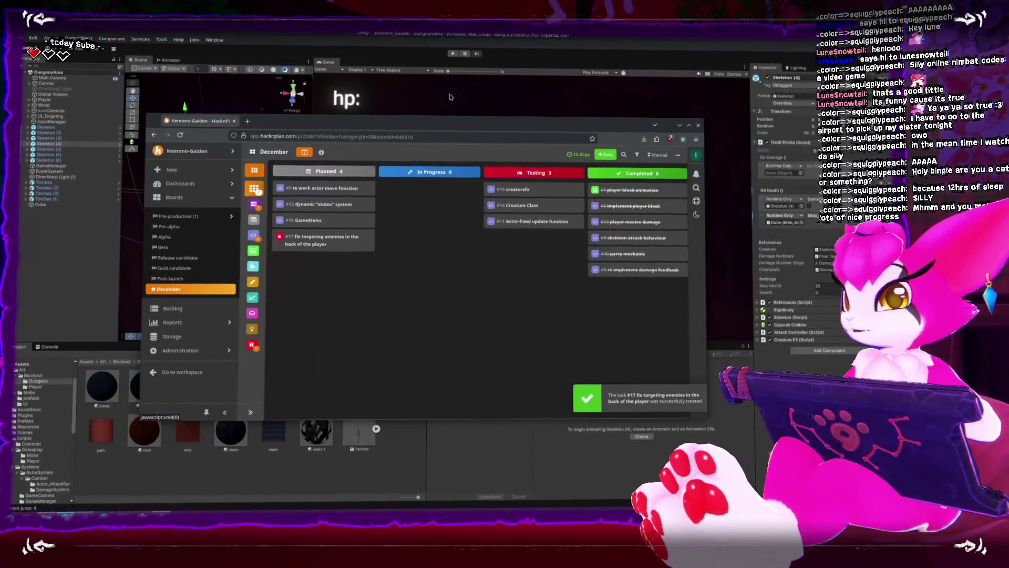
click(451, 97)
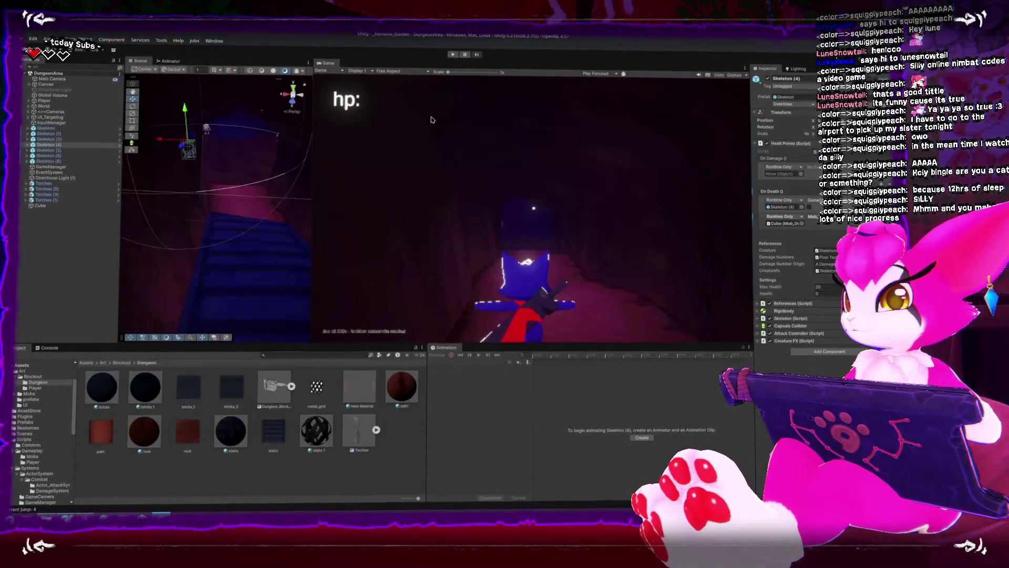
click(456, 56)
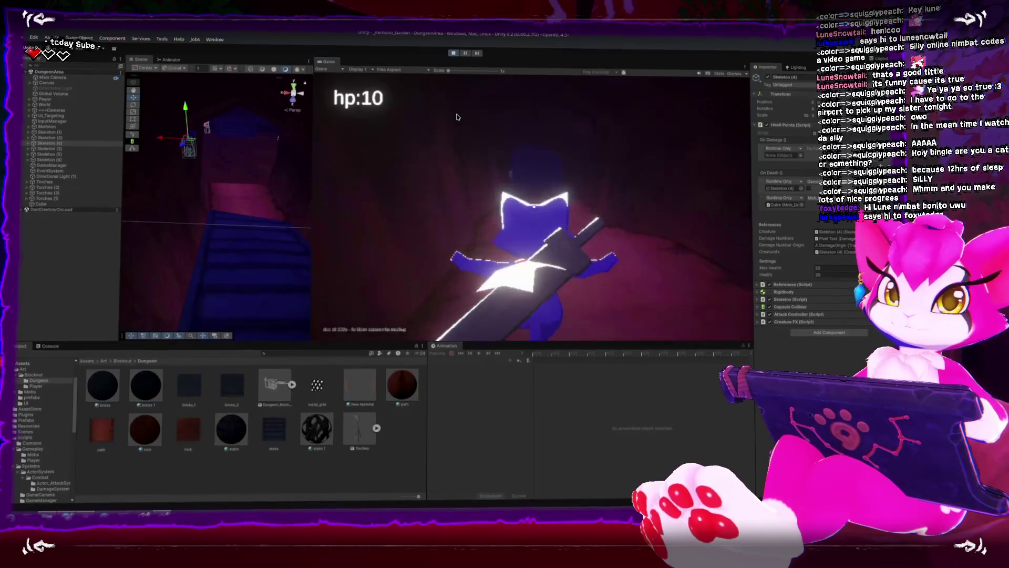
key(w)
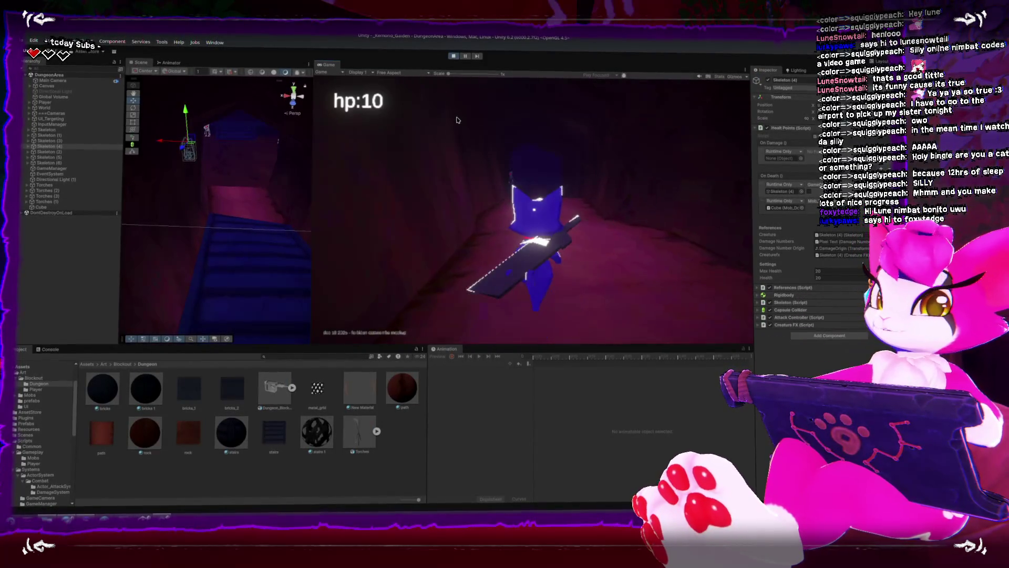
key(w)
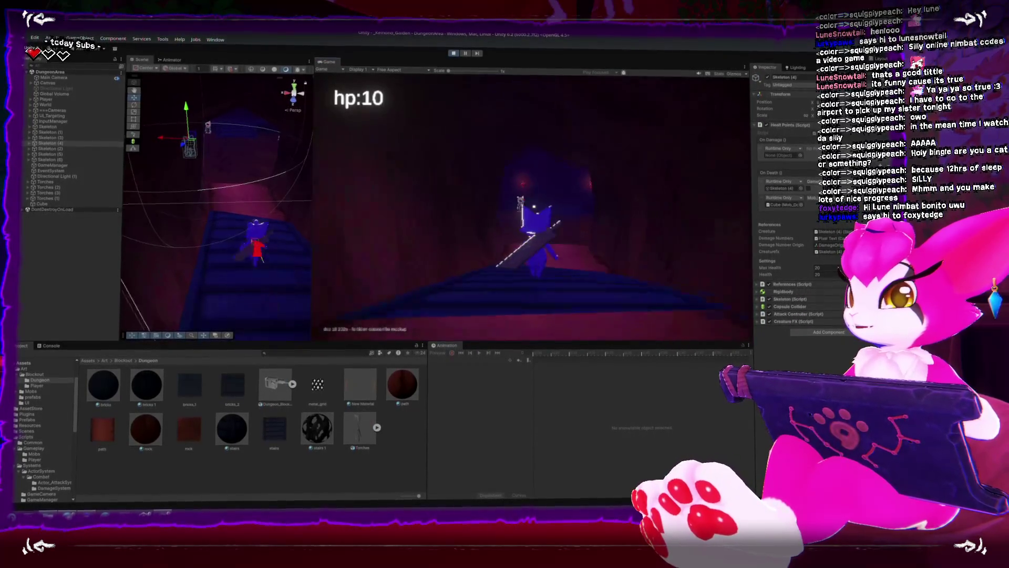
key(w)
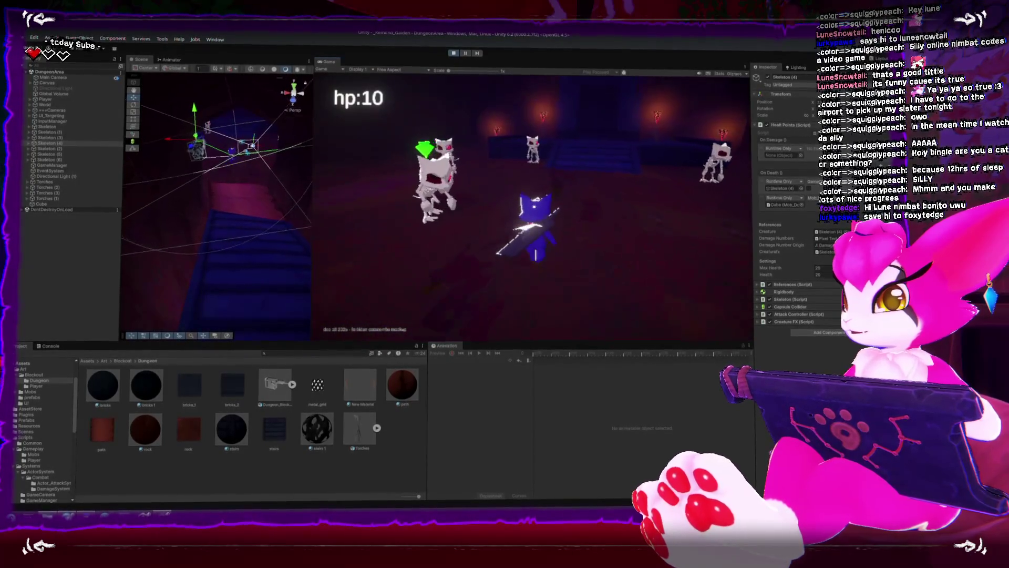
key(w)
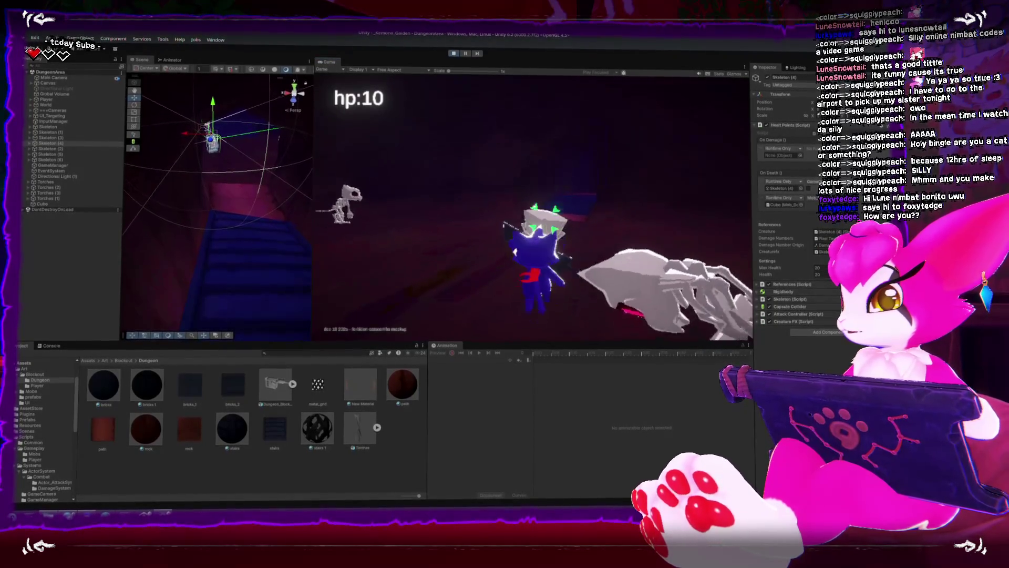
key(w)
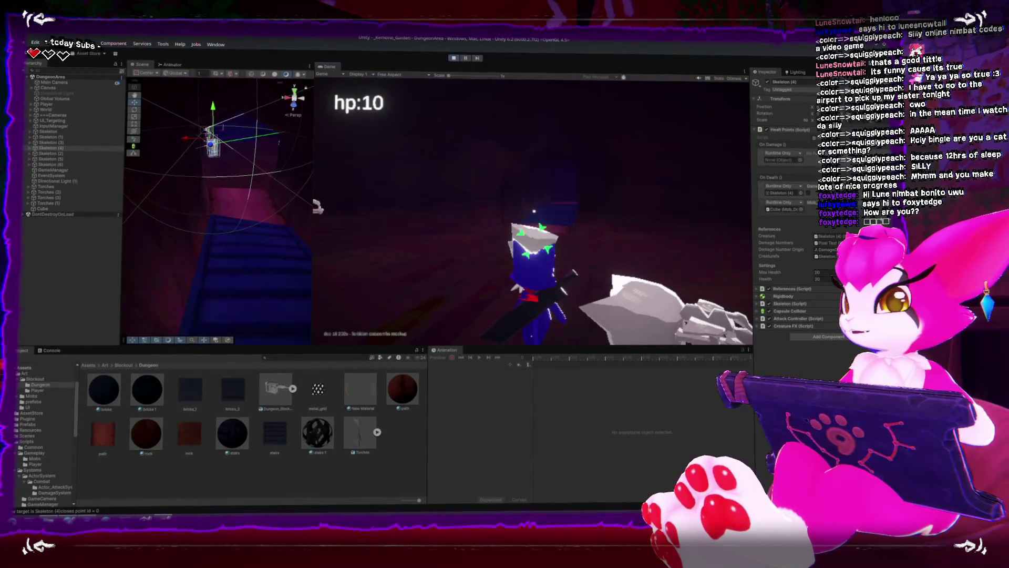
click(455, 55)
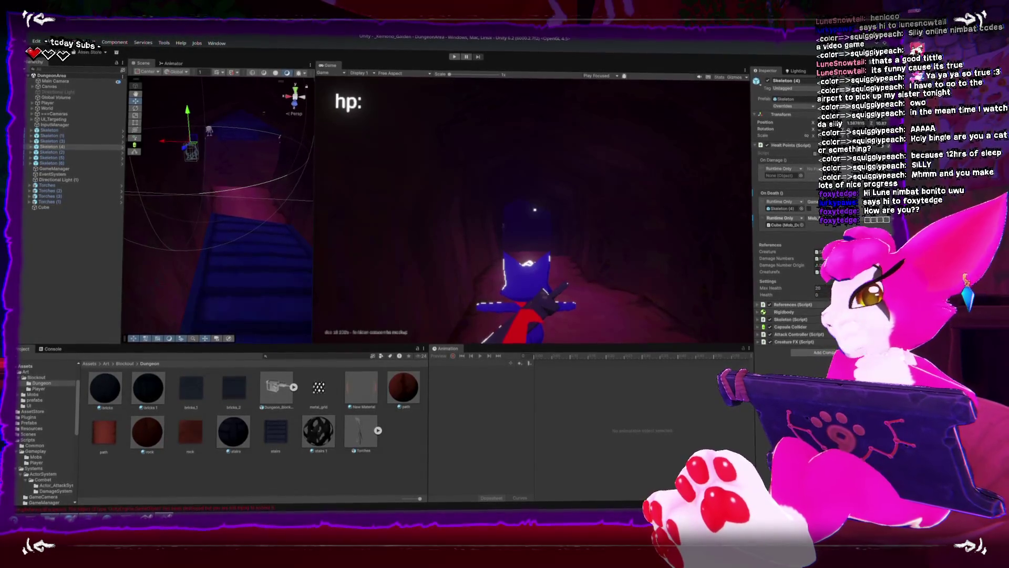
key(alt+Tab)
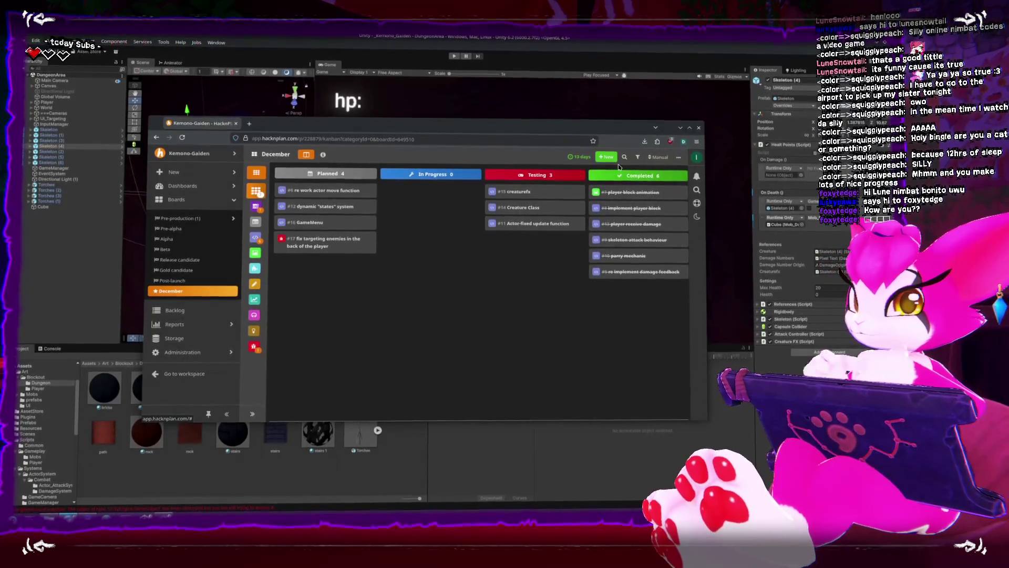
Add a Programming task titled 'smooth target changing'
click(606, 158)
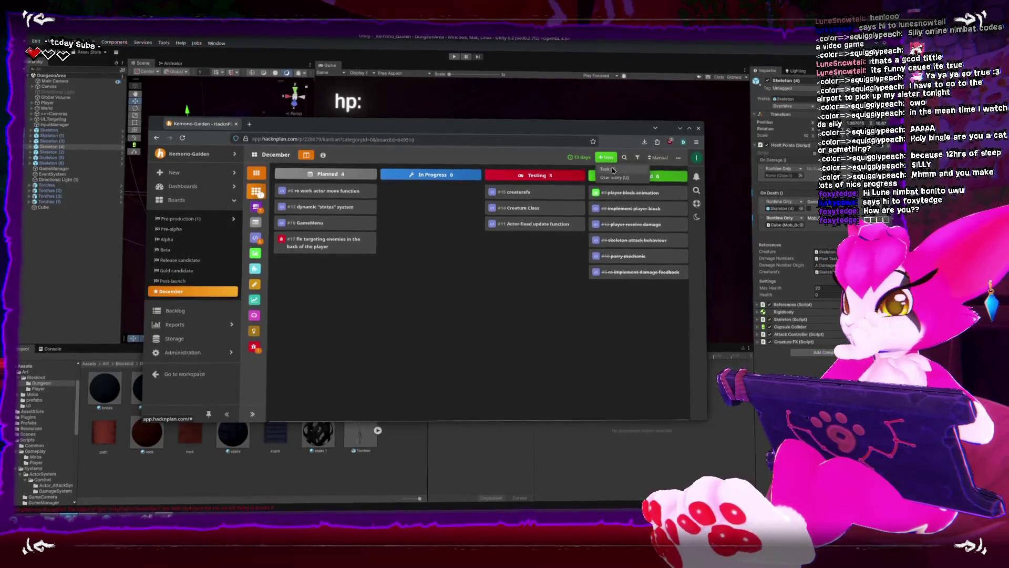
click(608, 169)
click(504, 204)
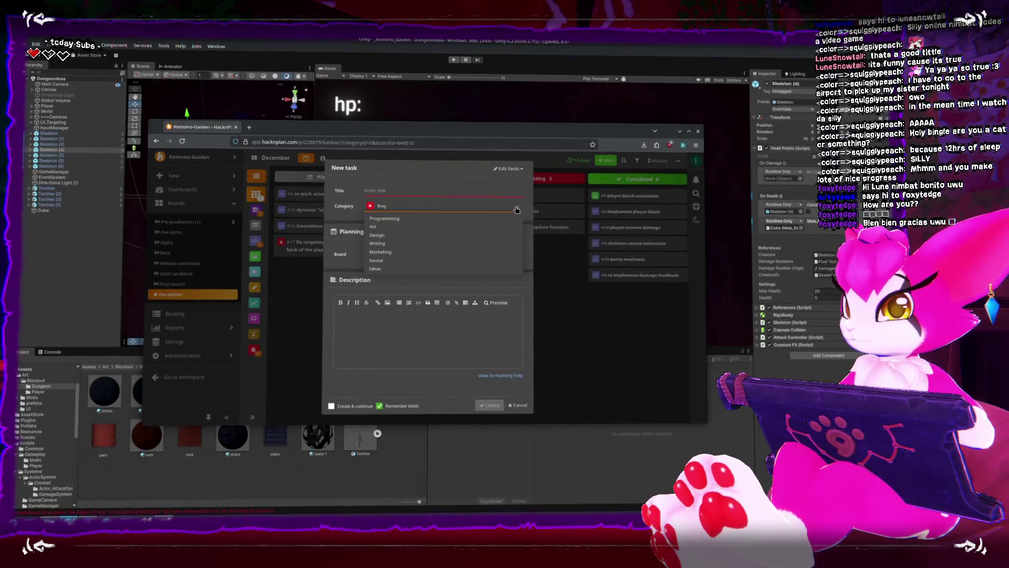
click(426, 219)
click(405, 191)
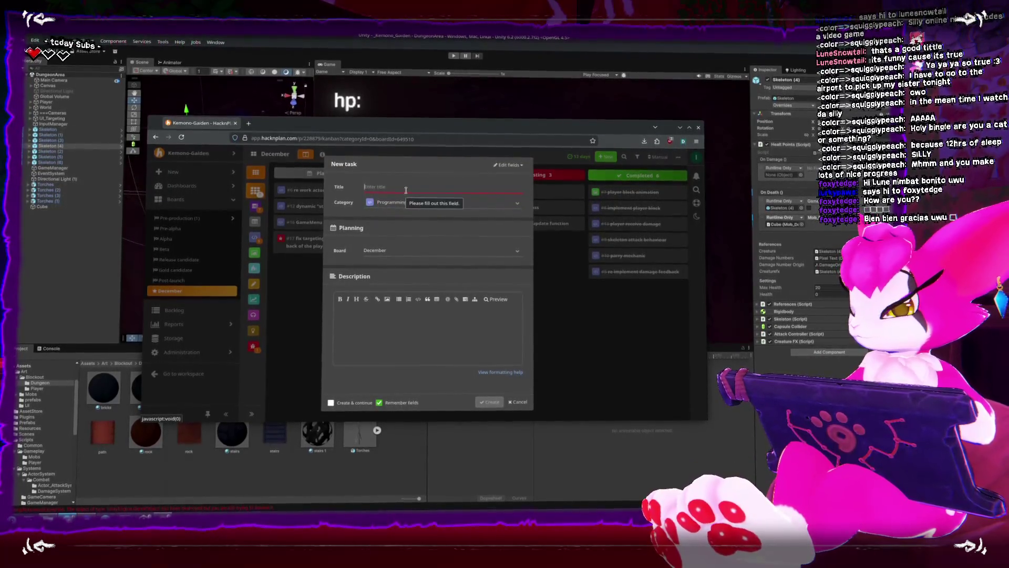
text(smoothta)
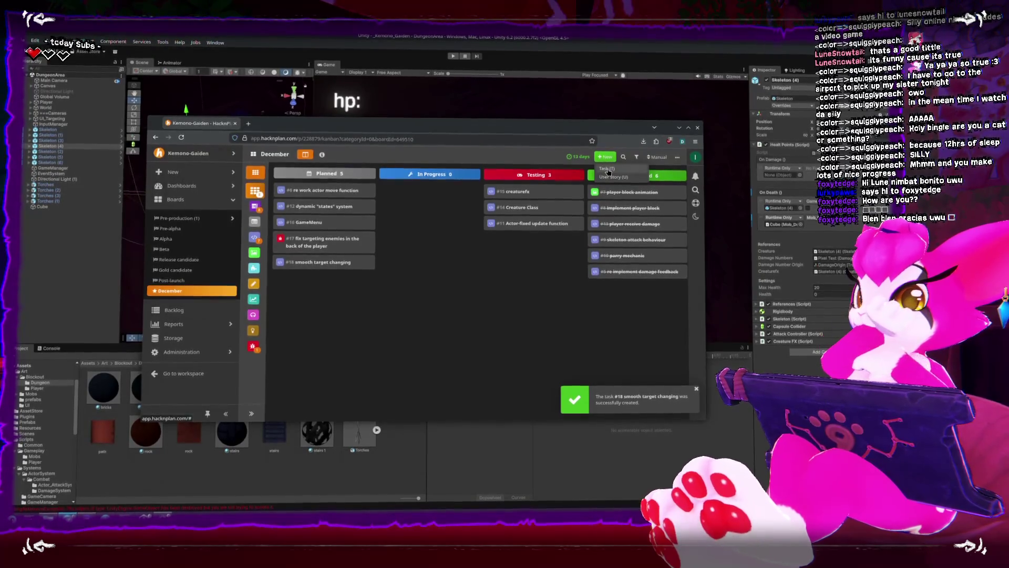
Add a second Programming task titled 'player - climb' to the Planned column
click(608, 157)
click(382, 206)
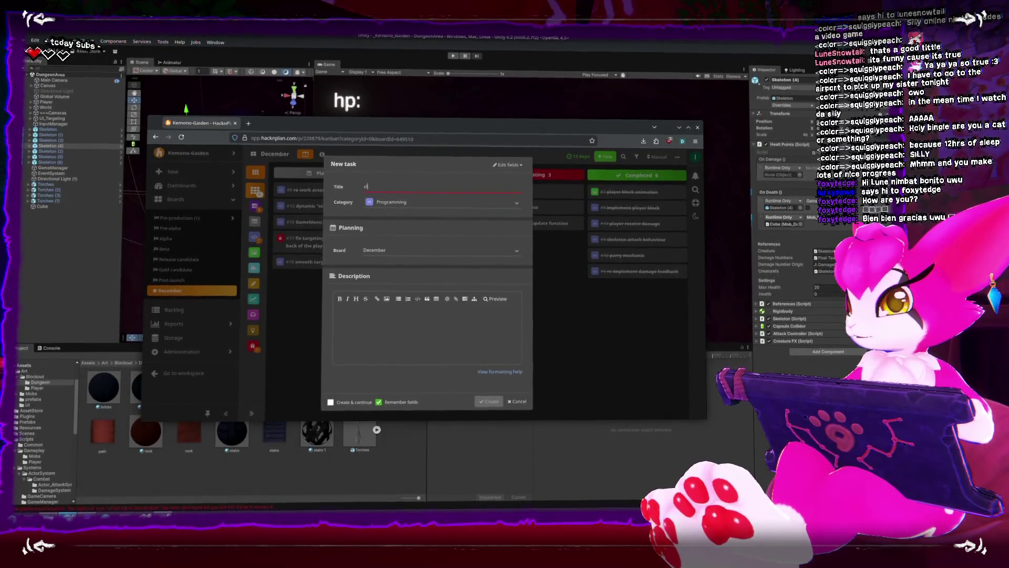
text(layer - climb)
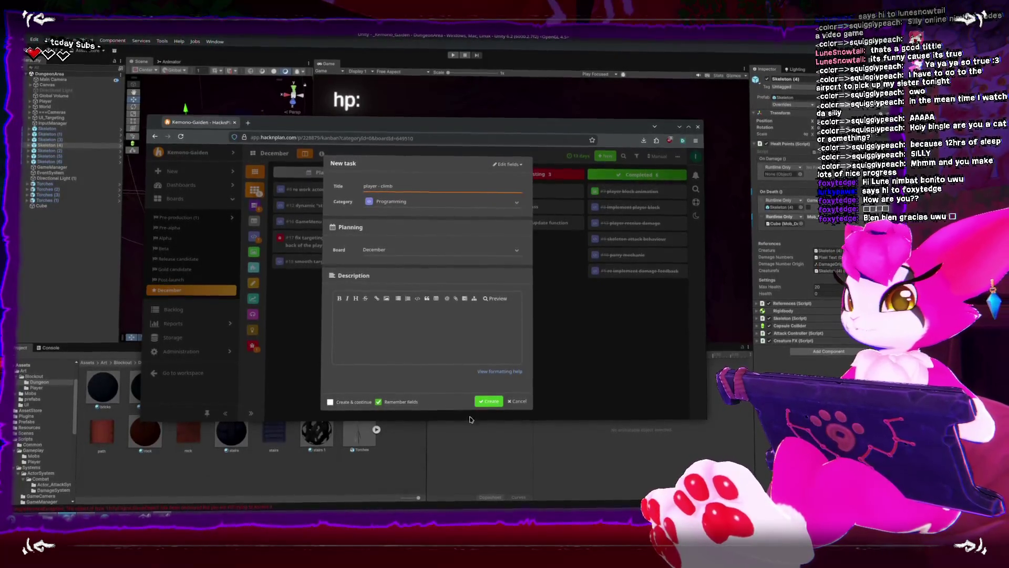
click(487, 402)
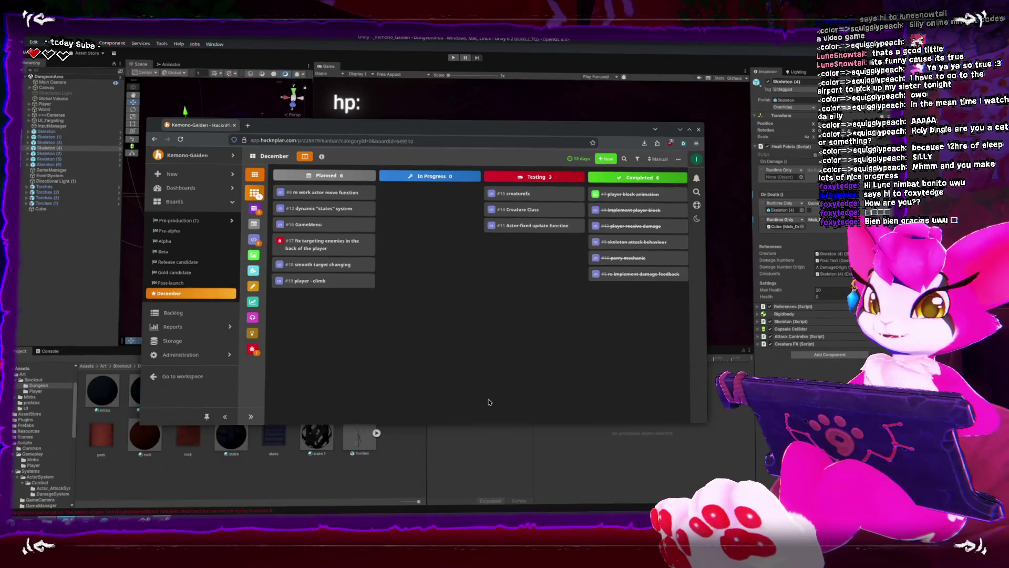
Start an Art task titled 'player climb animation'
click(602, 157)
click(608, 166)
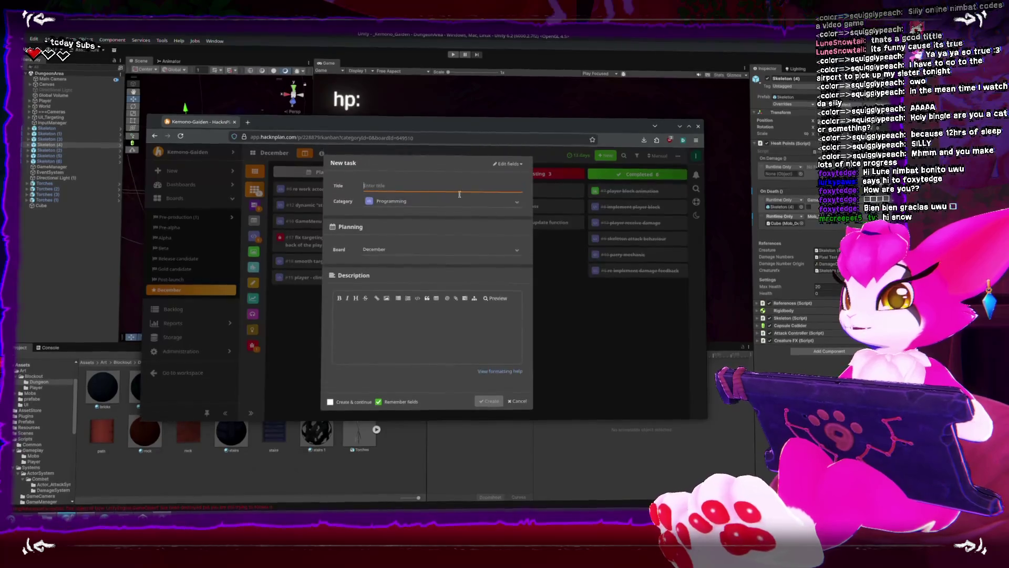
text(art)
key(Return)
click(430, 186)
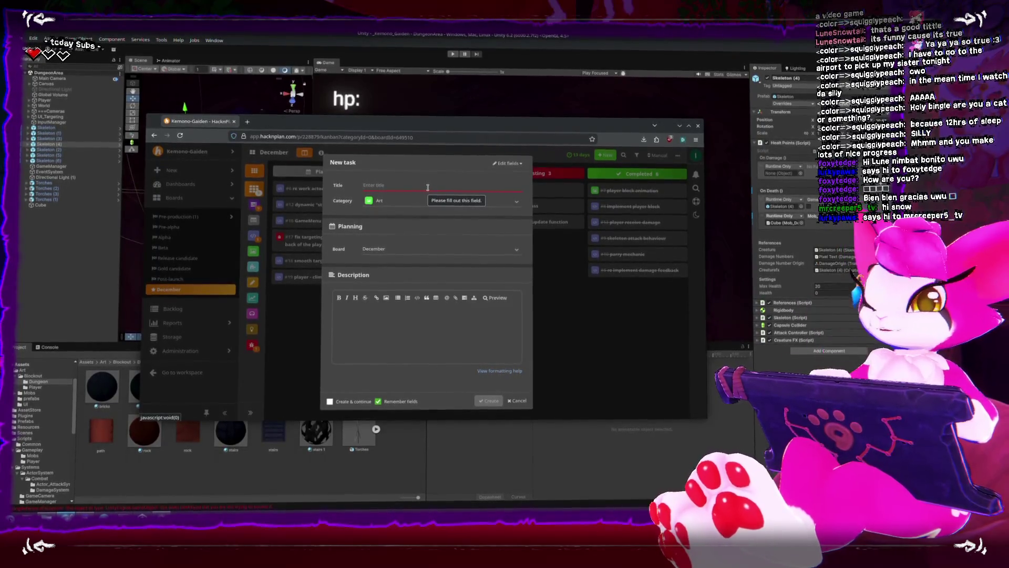
text(player clim)
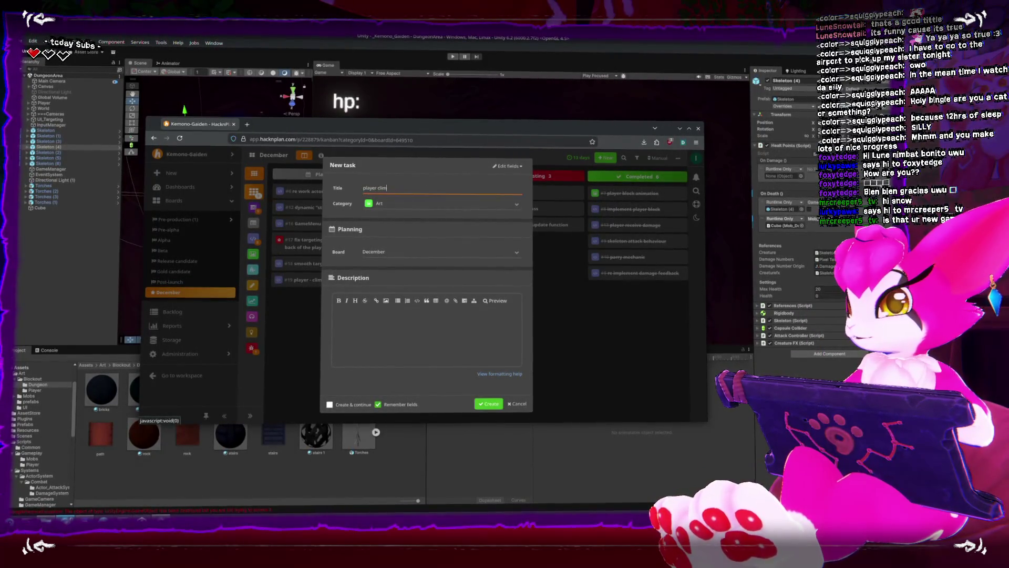
text(b animation)
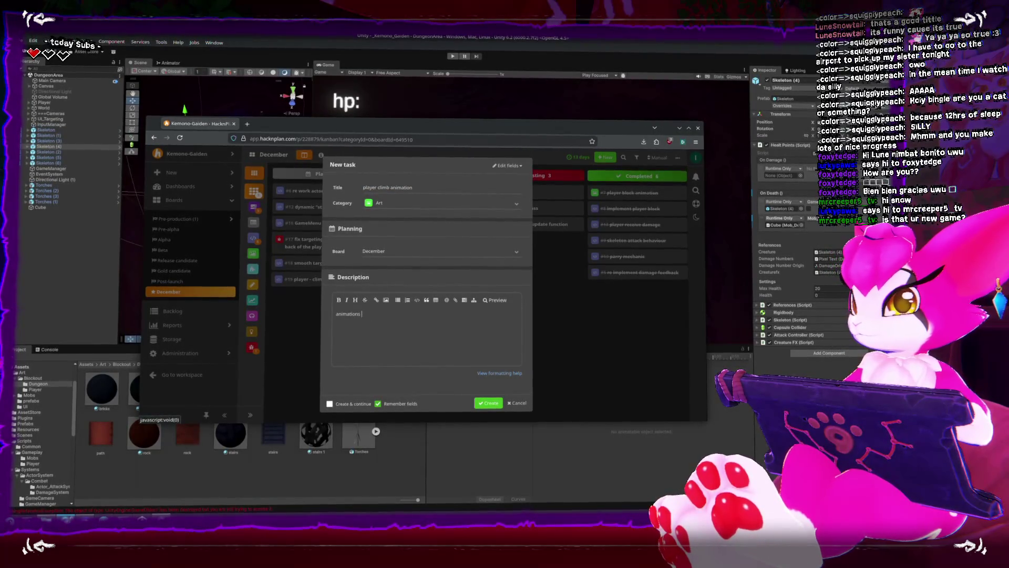
Describe the up, side and idle climbing animations, create the task, and return to Unity
key(BackSpace)
key(BackSpace)
text(for clim)
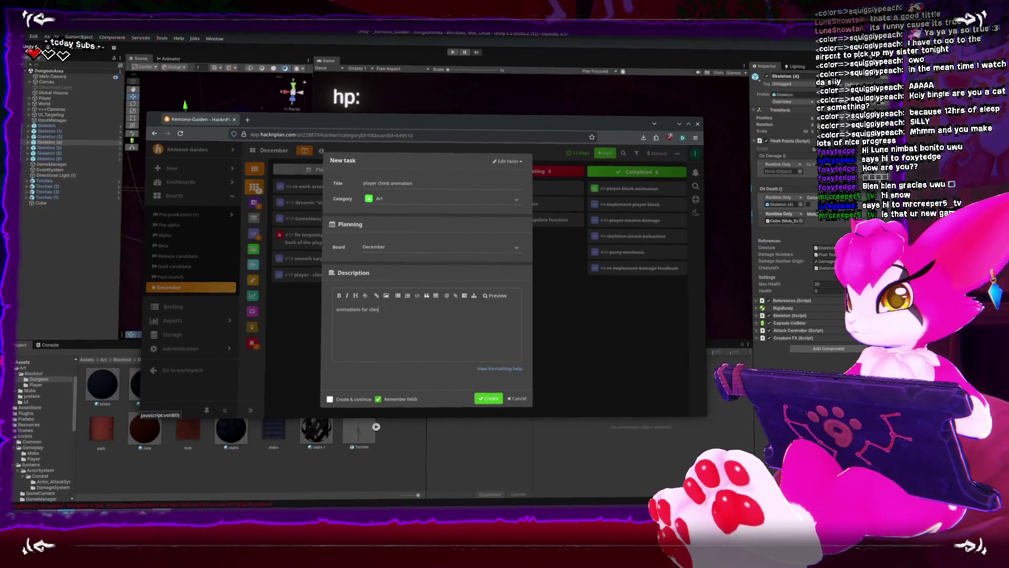
text(bing:)
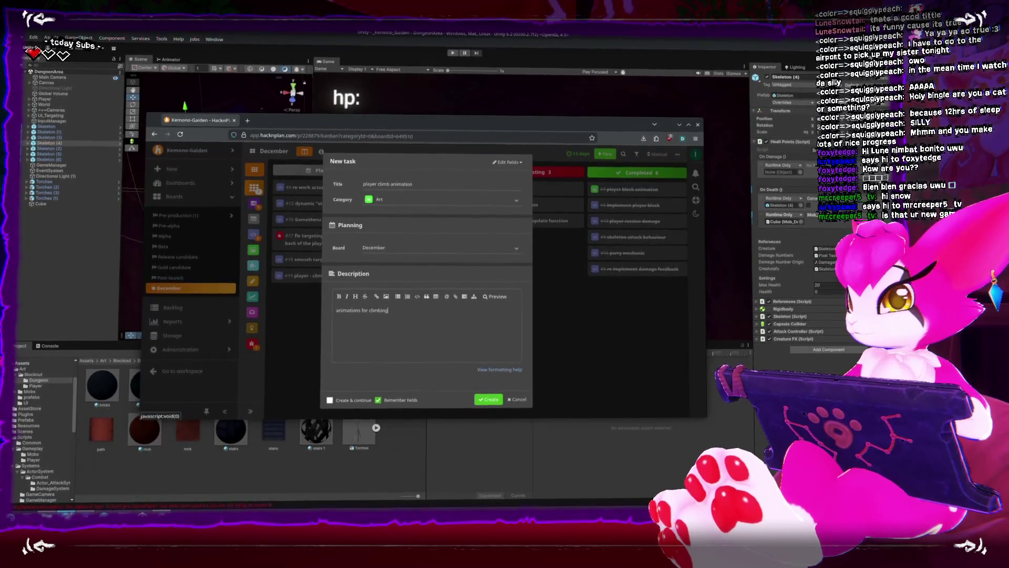
key(Return)
text(up)
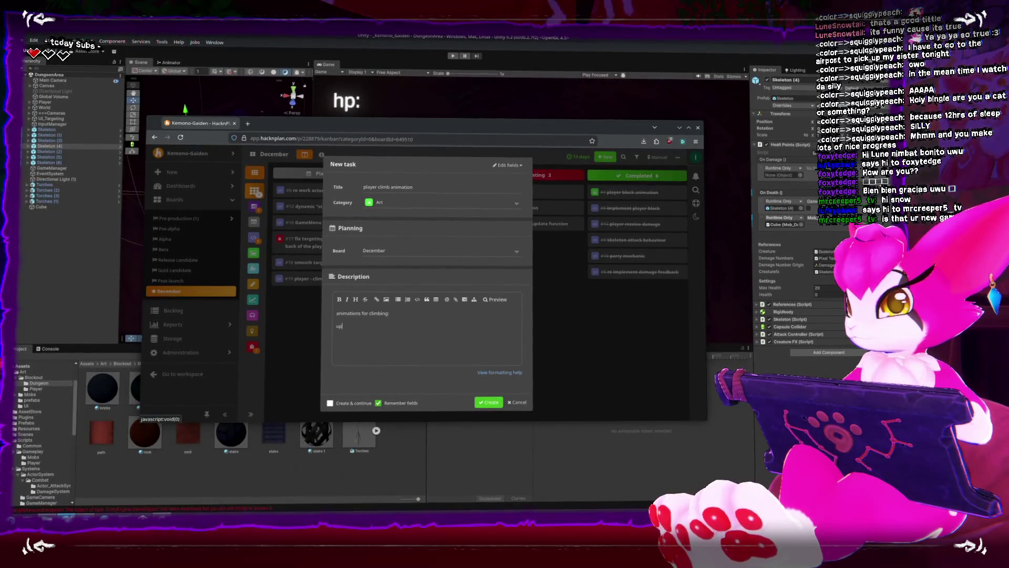
key(Return)
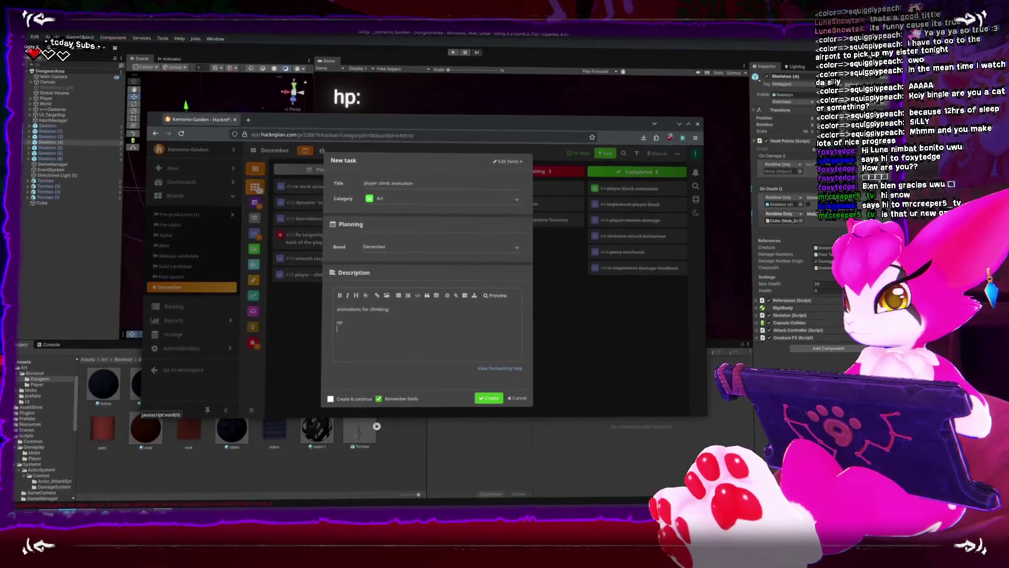
text(-side)
key(Return)
text(idle)
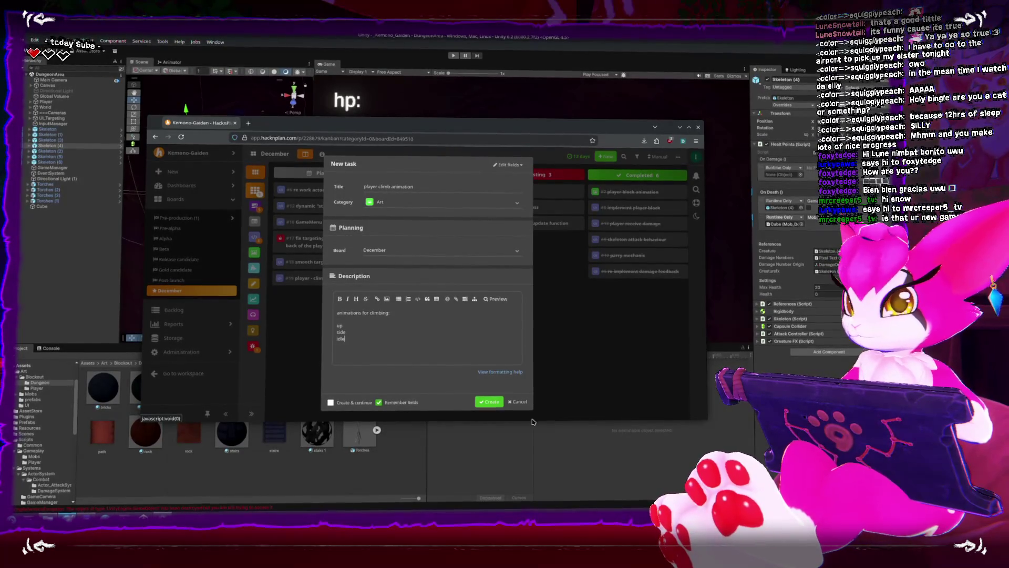
click(489, 401)
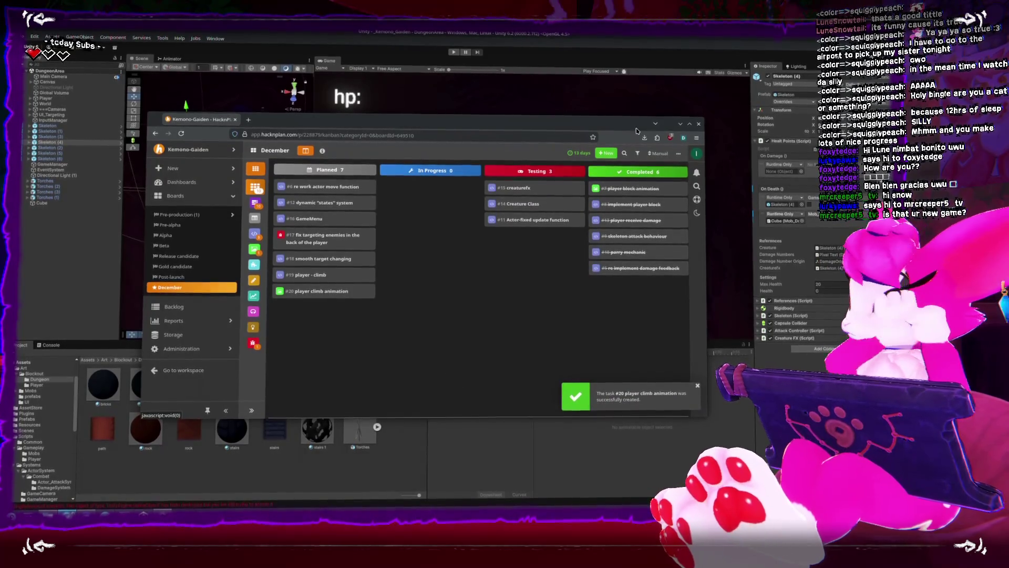
click(680, 124)
key(shift+space)
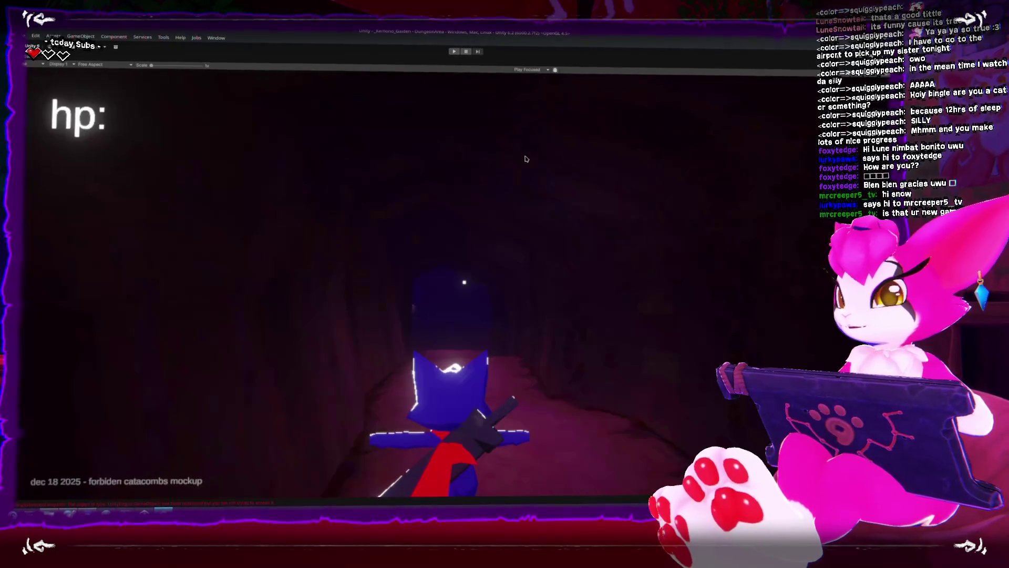
Run the game, walk up into the skeleton room and slash the first skeleton until it crumbles
click(453, 51)
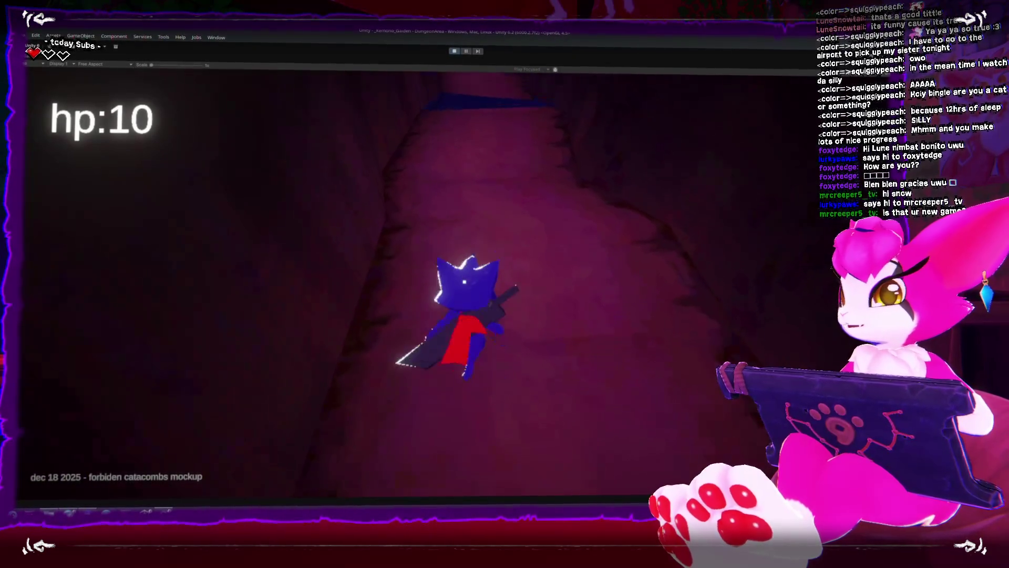
key(w)
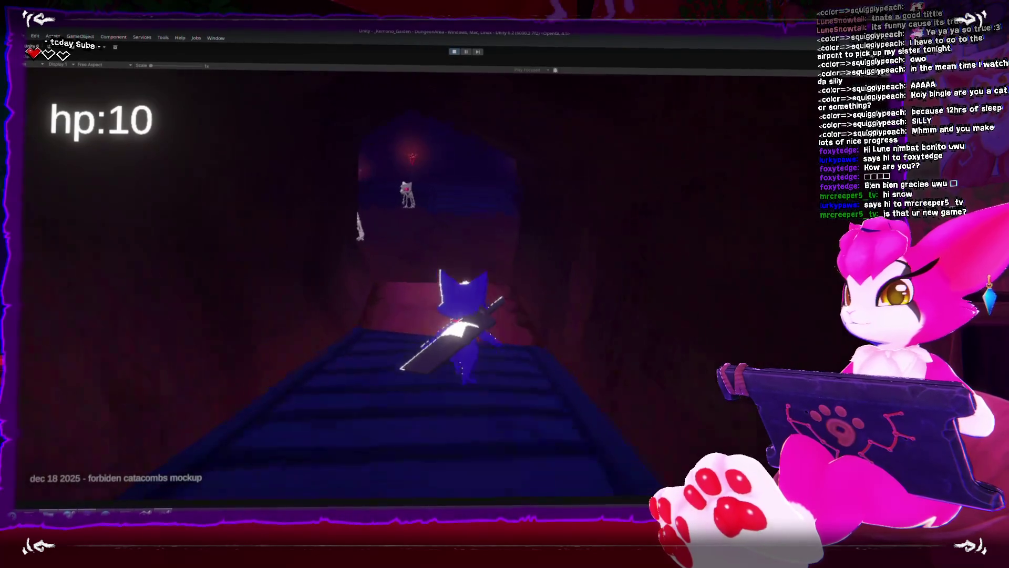
key(w)
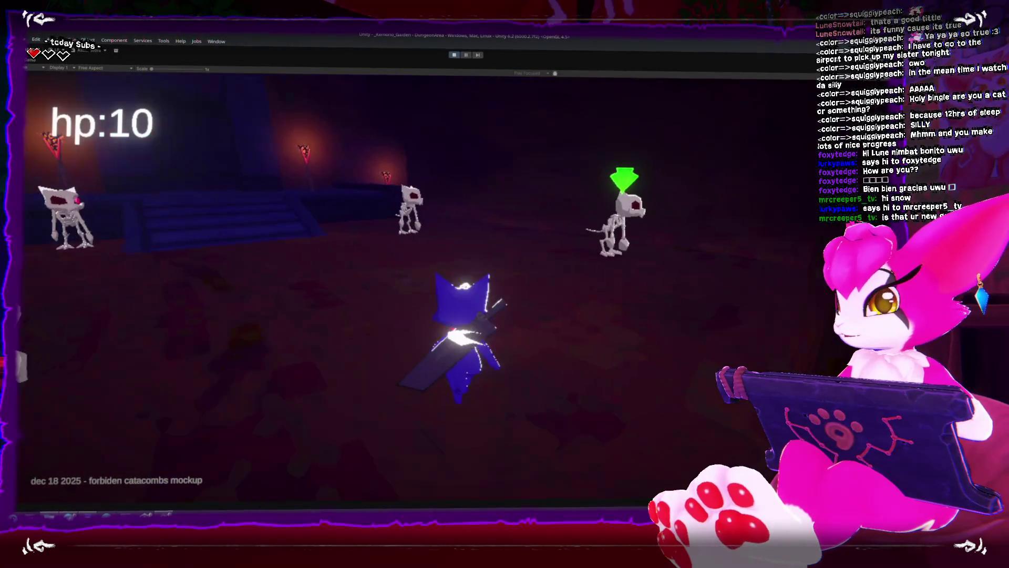
key(w)
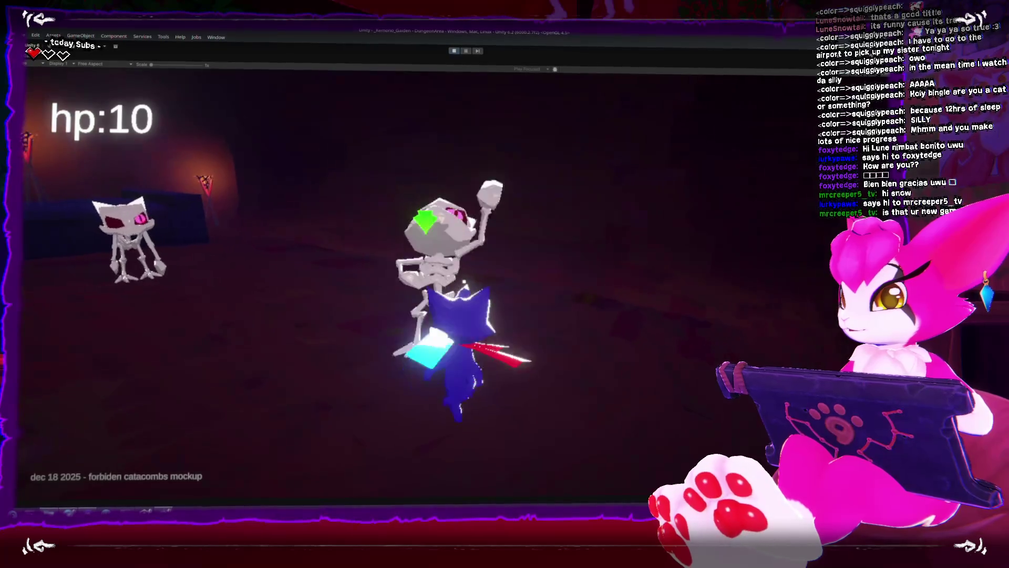
key(w)
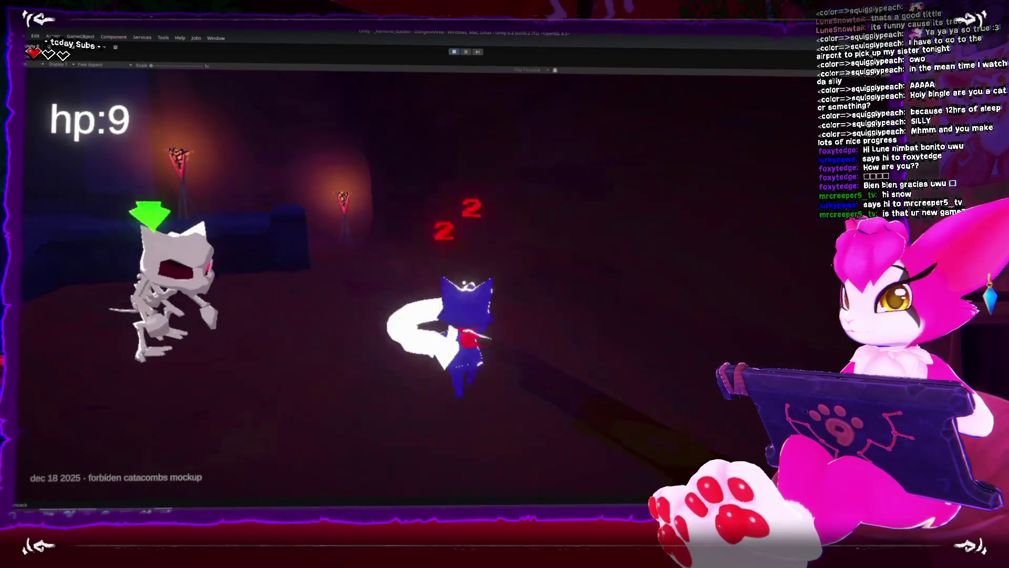
key(w)
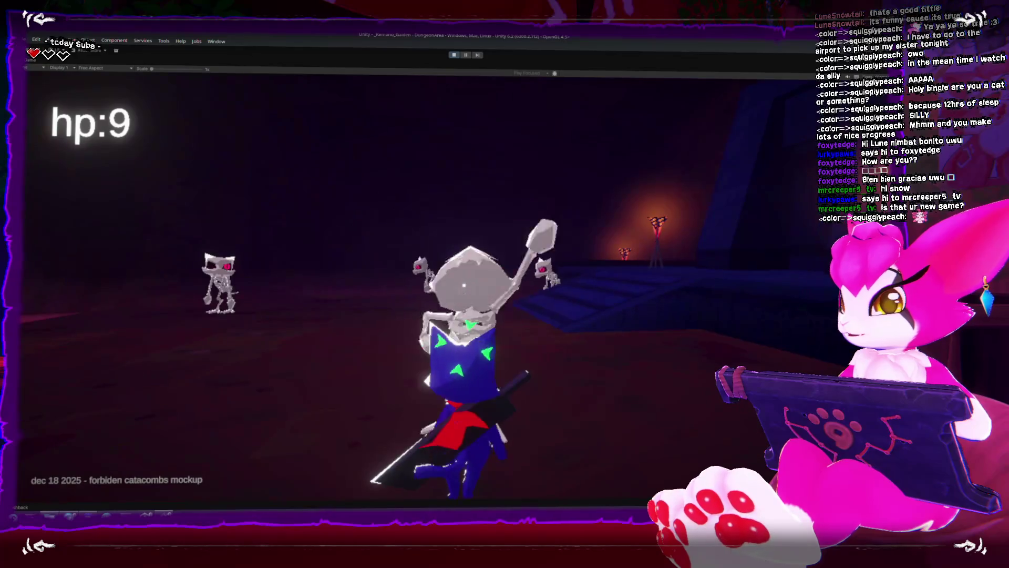
key(w)
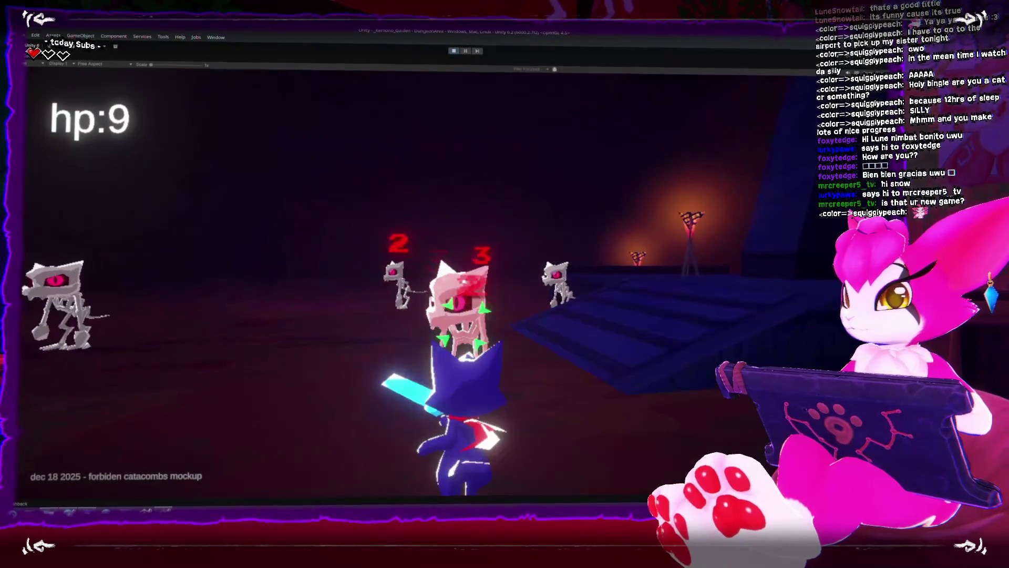
key(w)
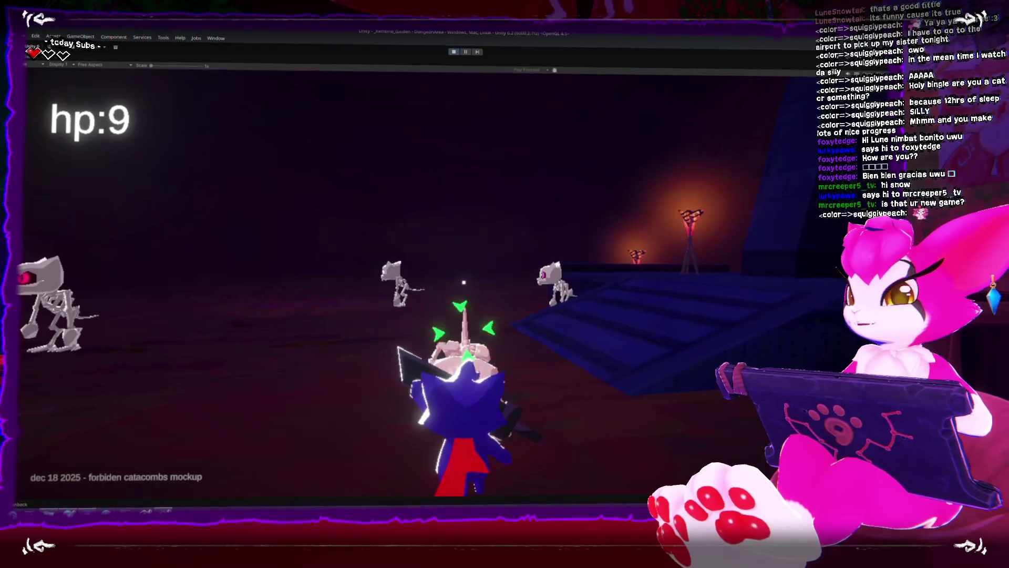
Fight the remaining skeletons with repeated sword attacks, then stop the game
key(s)
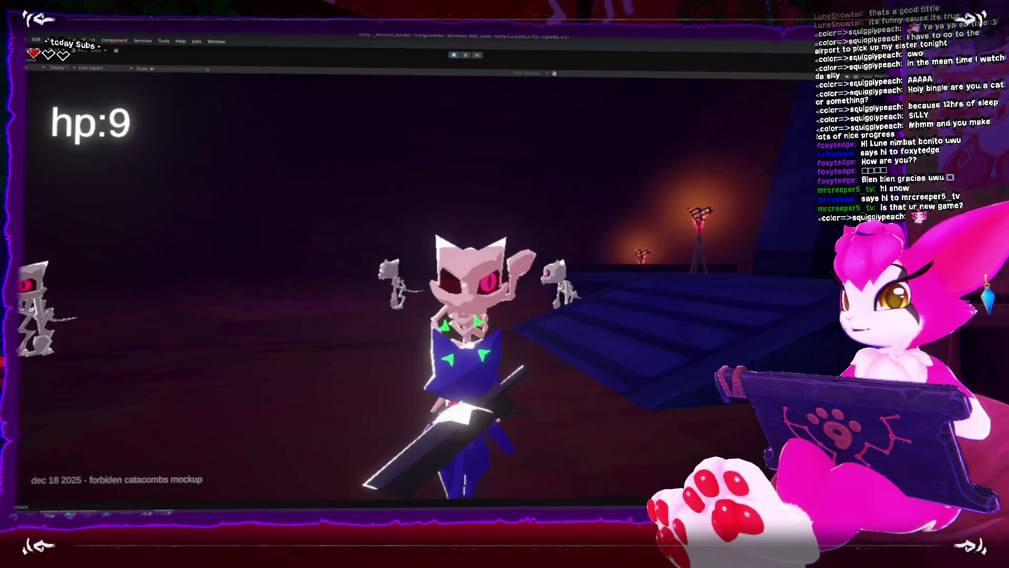
key(w)
key(w)
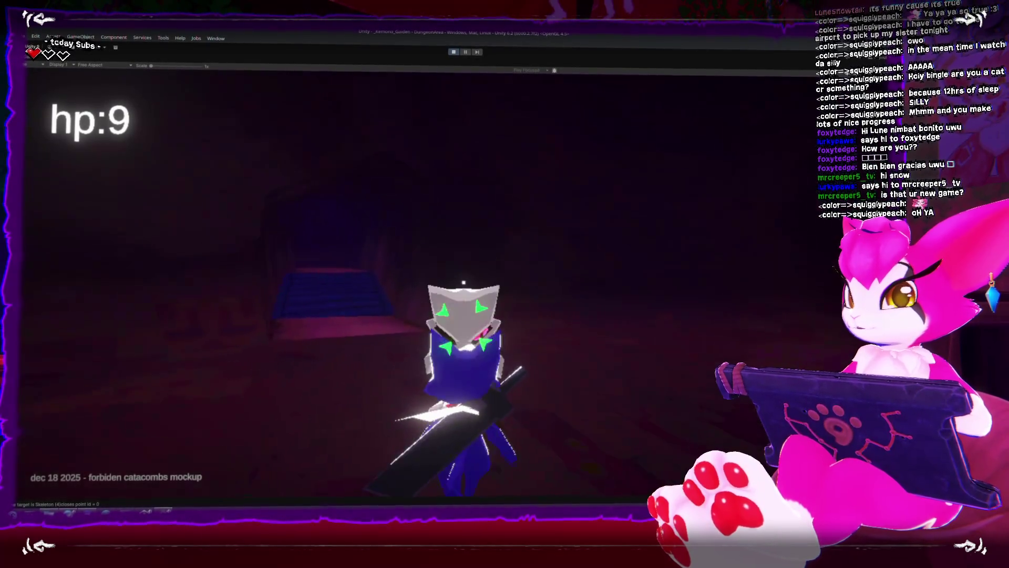
key(w)
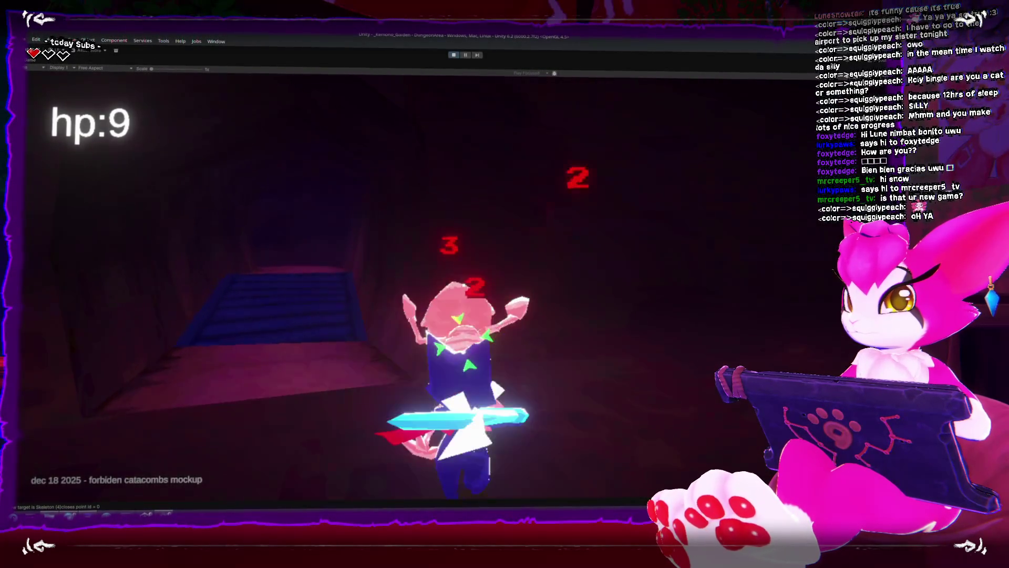
key(w)
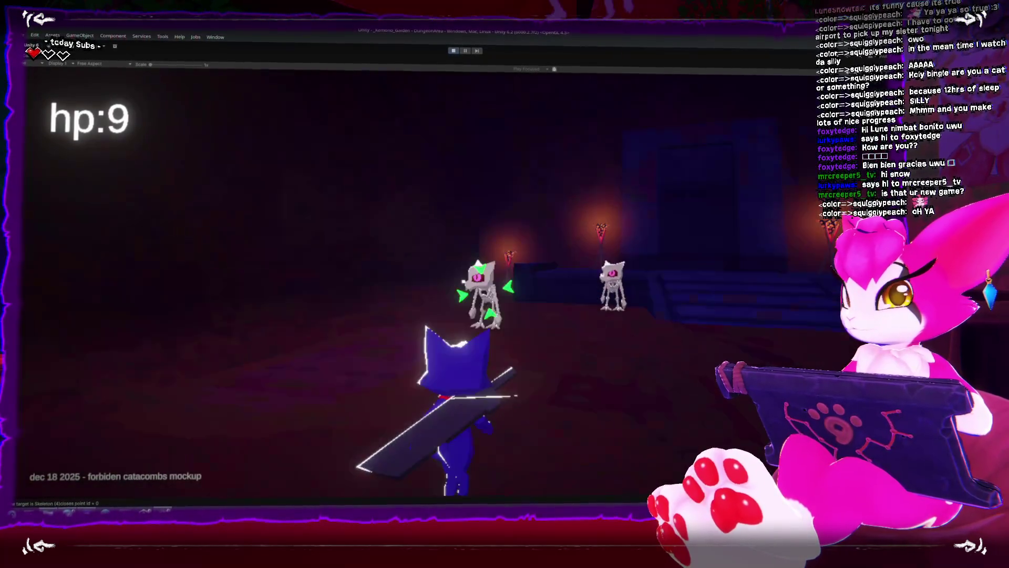
key(j)
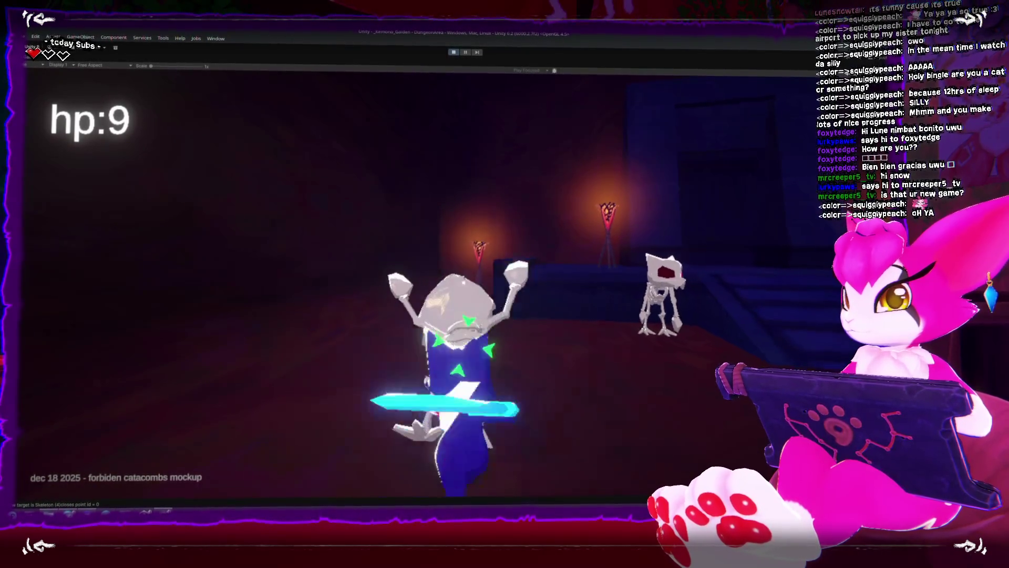
key(w)
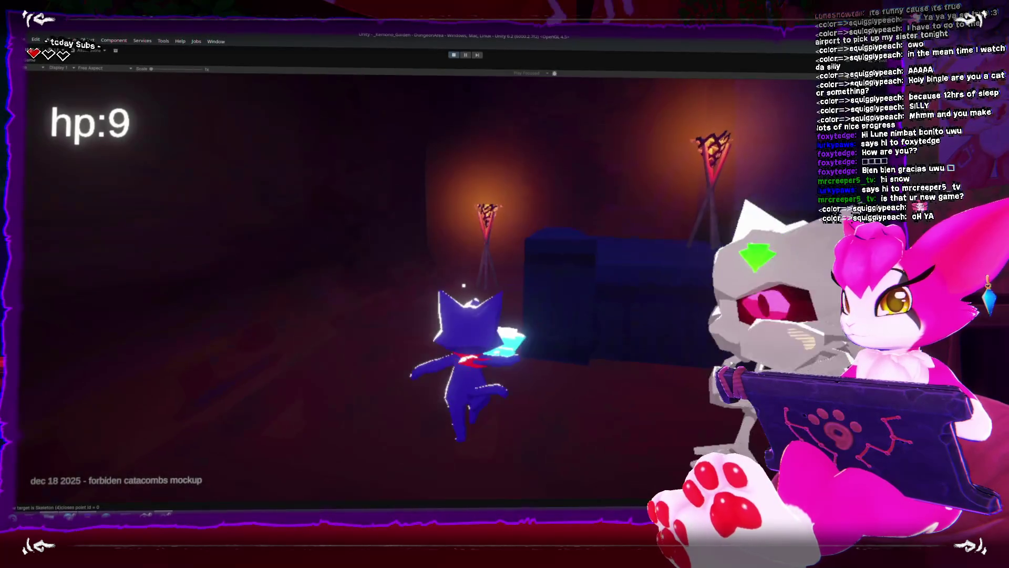
key(j)
key(j)
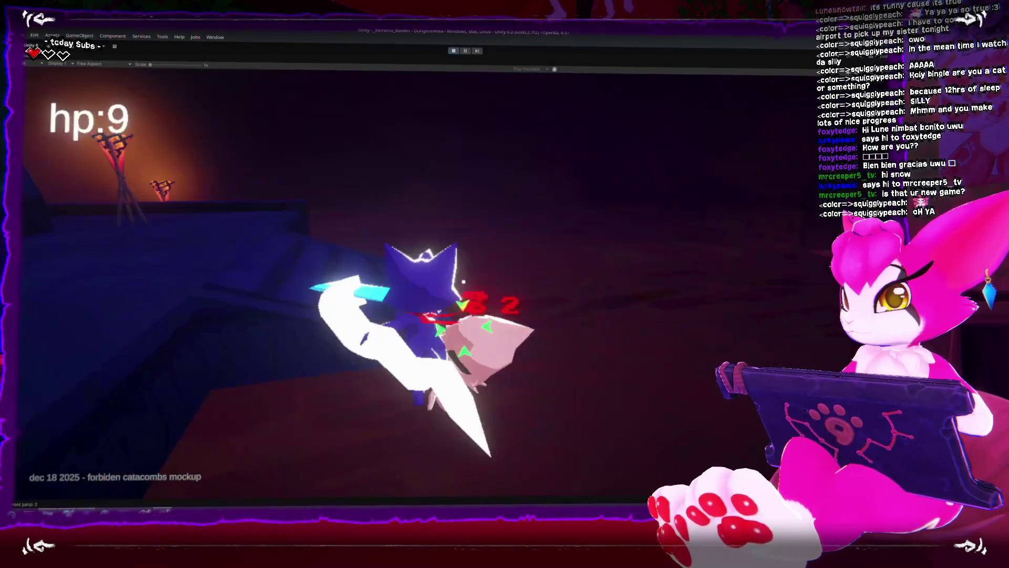
key(j)
key(j)
key(j)
key(w)
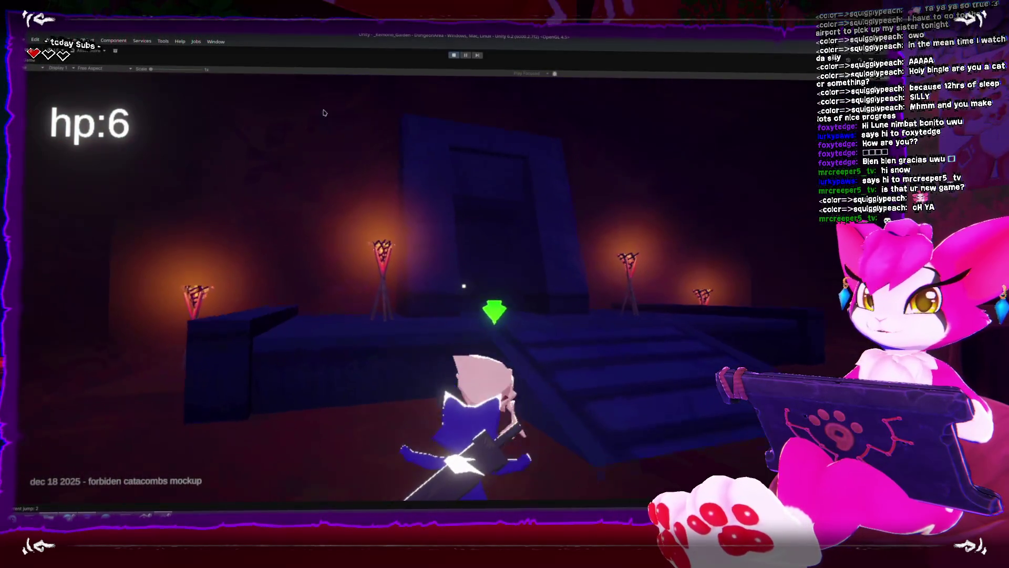
click(456, 54)
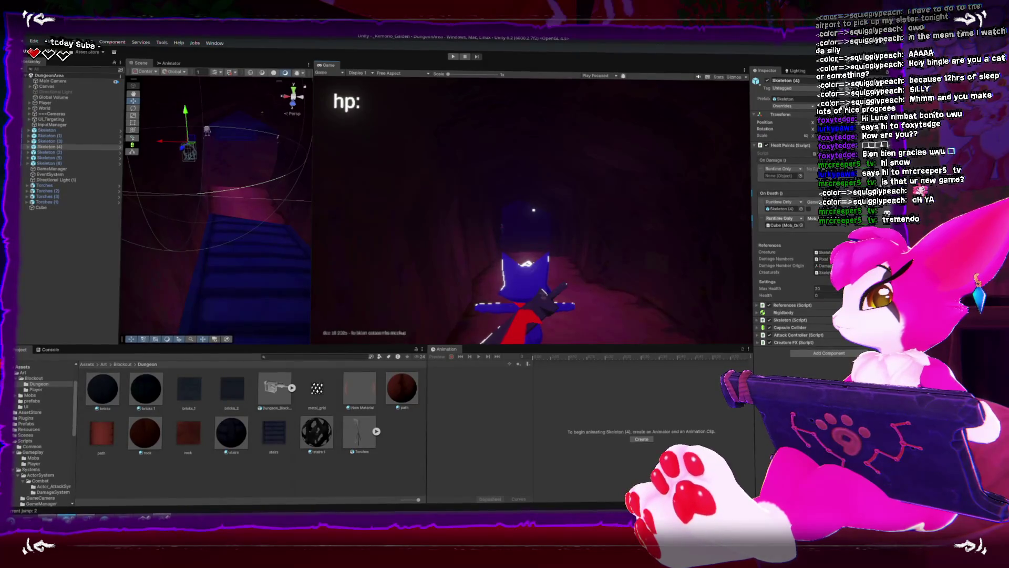
Bring the Forgejo dashboard with recent Kemono_gaiden pushes up over the Unity editor
key(alt+Tab)
mouse_move(403, 276)
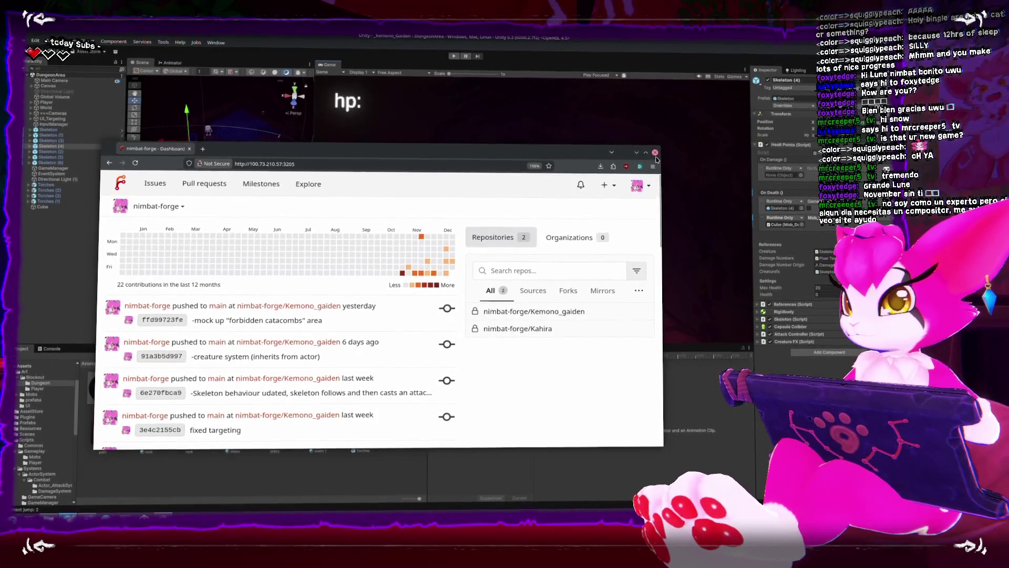
click(655, 153)
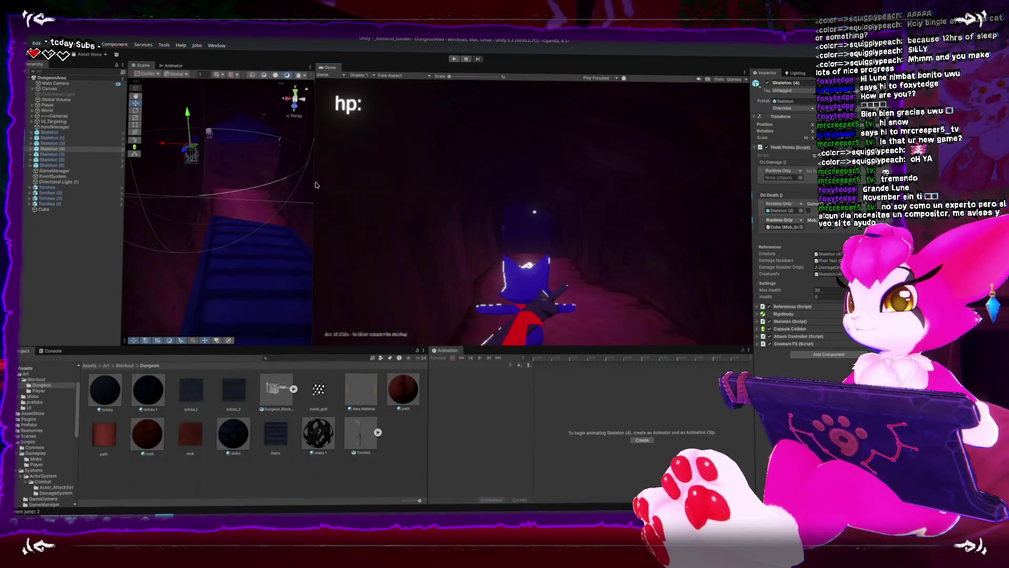
drag(314, 182, 373, 182)
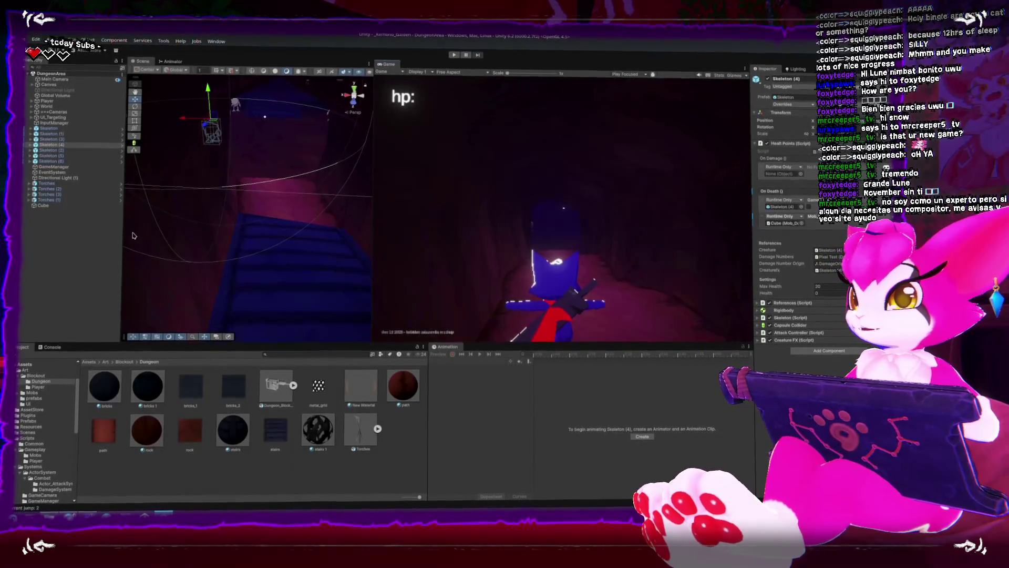
drag(123, 235, 120, 236)
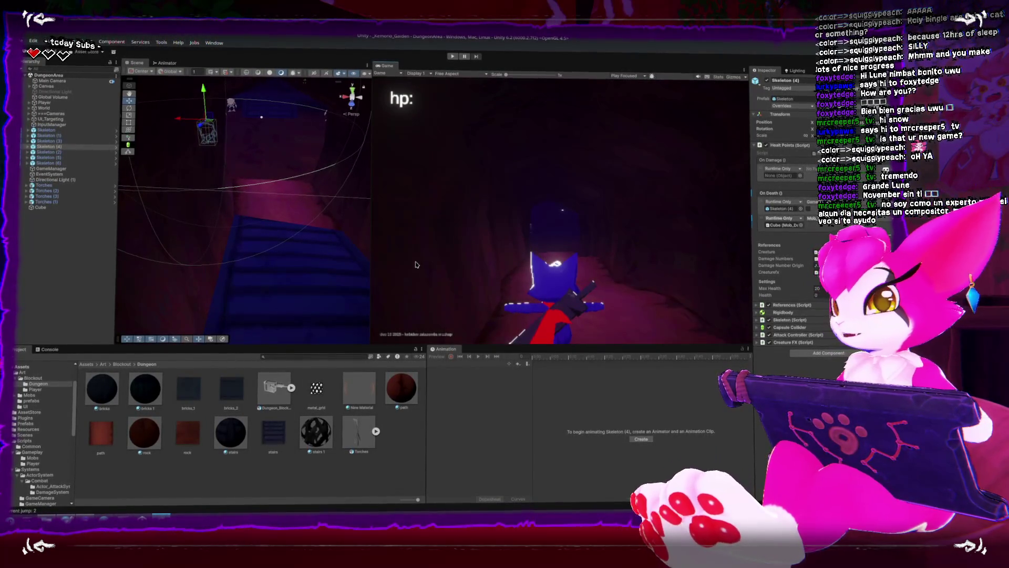
drag(263, 217, 232, 223)
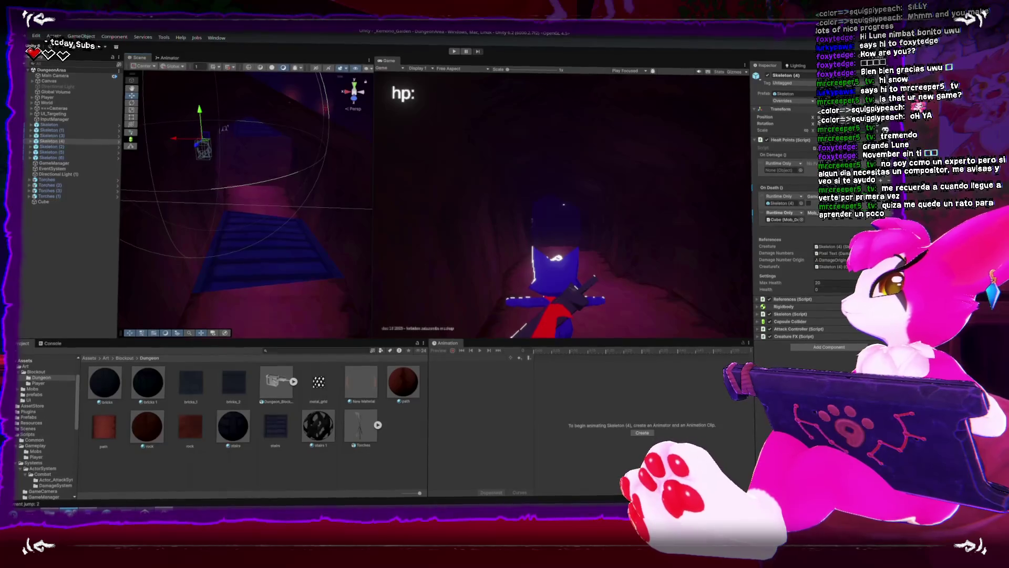
key(alt+Tab)
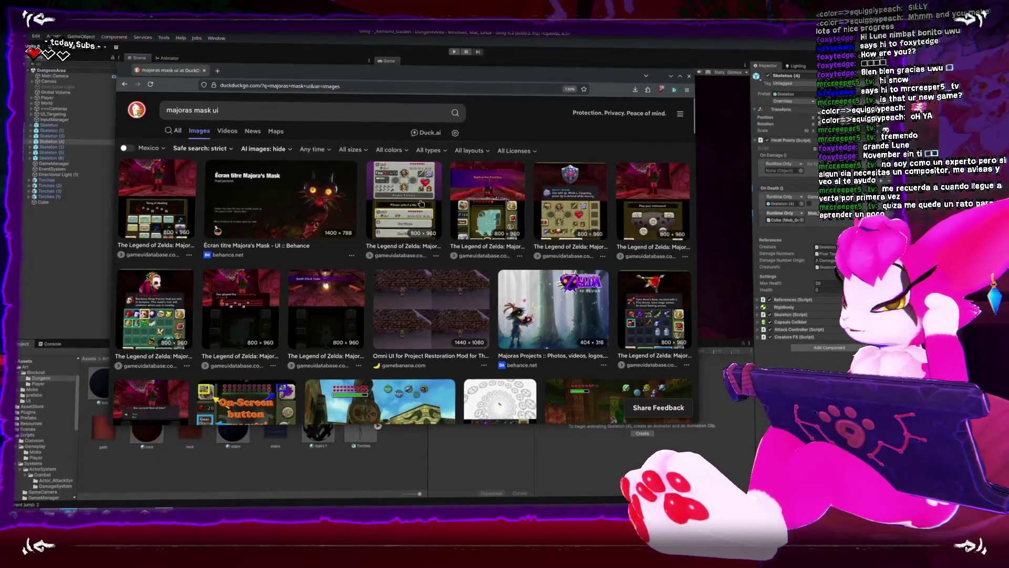
Preview the Majora's Mask 3D file-select and on-screen button prompts mod images
click(415, 208)
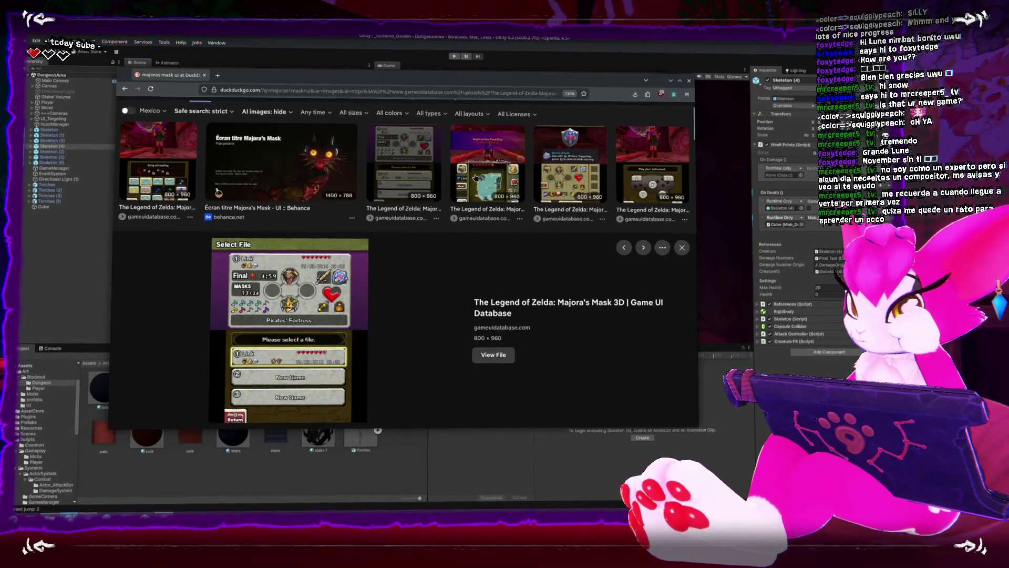
scroll(313, 172, down, 5)
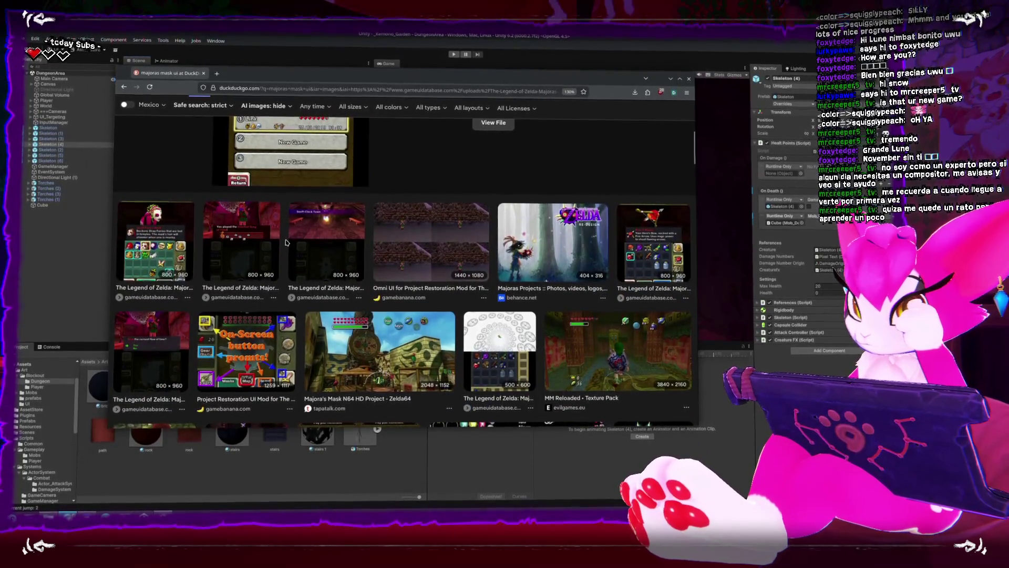
scroll(287, 244, down, 1)
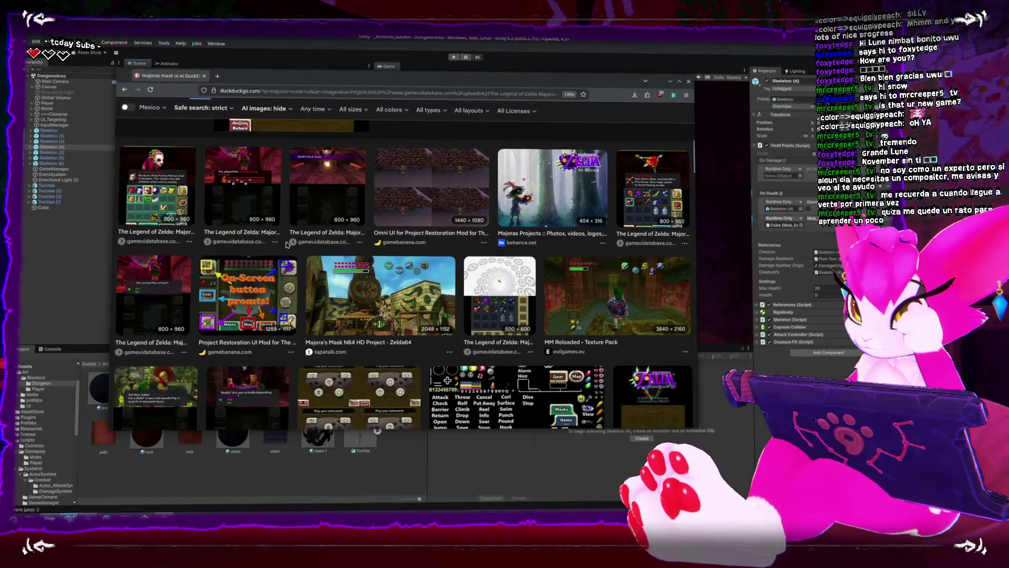
click(244, 260)
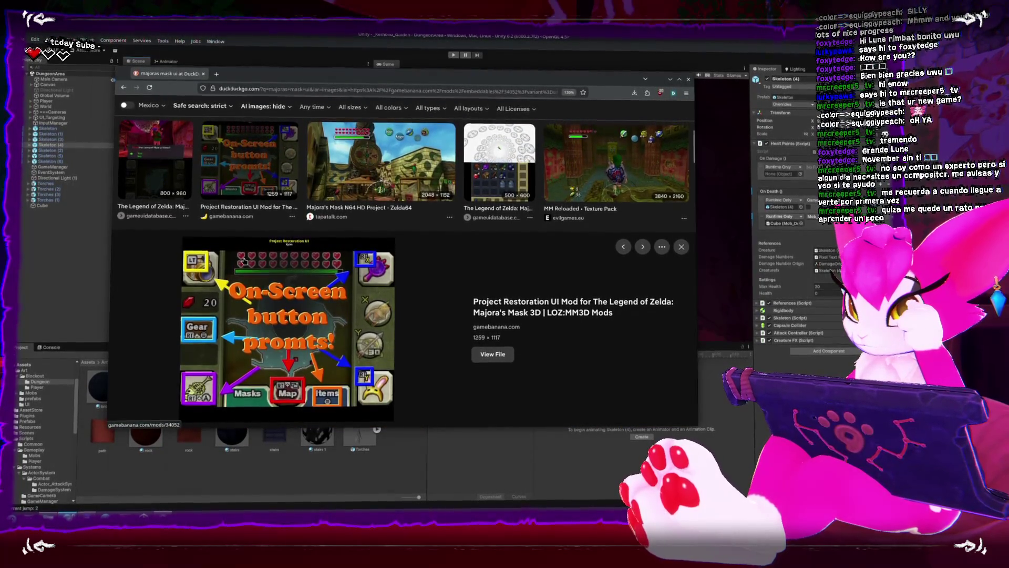
scroll(243, 260, down, 2)
scroll(245, 263, down, 2)
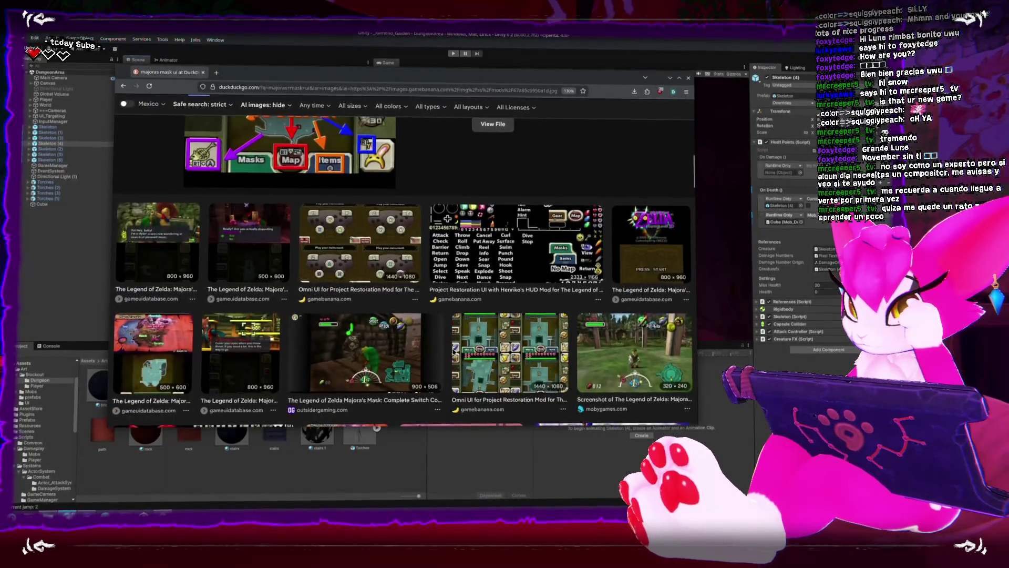
Preview the Omni UI mod screenshots, then return to the results and edit the search query
click(453, 347)
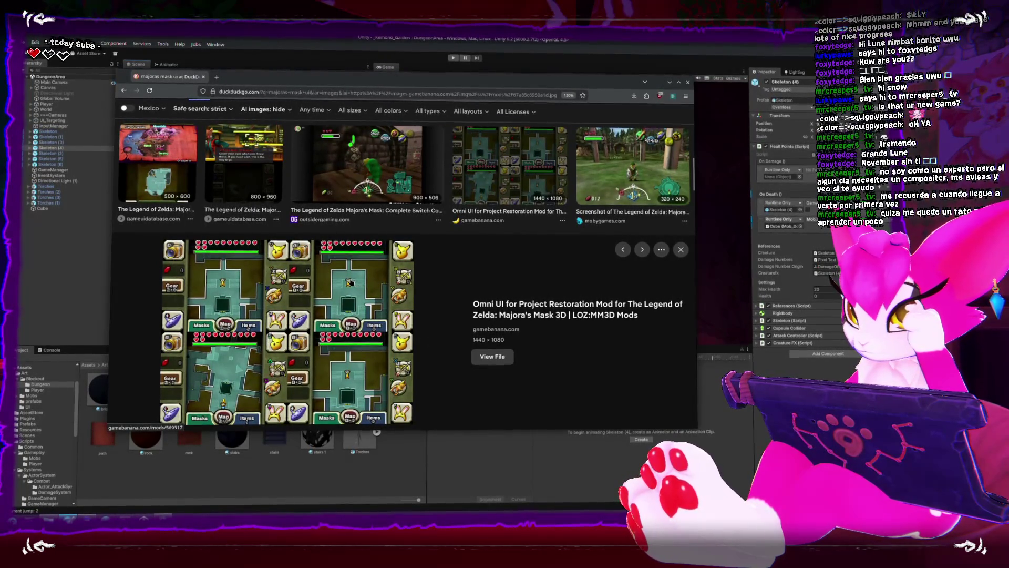
scroll(341, 284, down, 2)
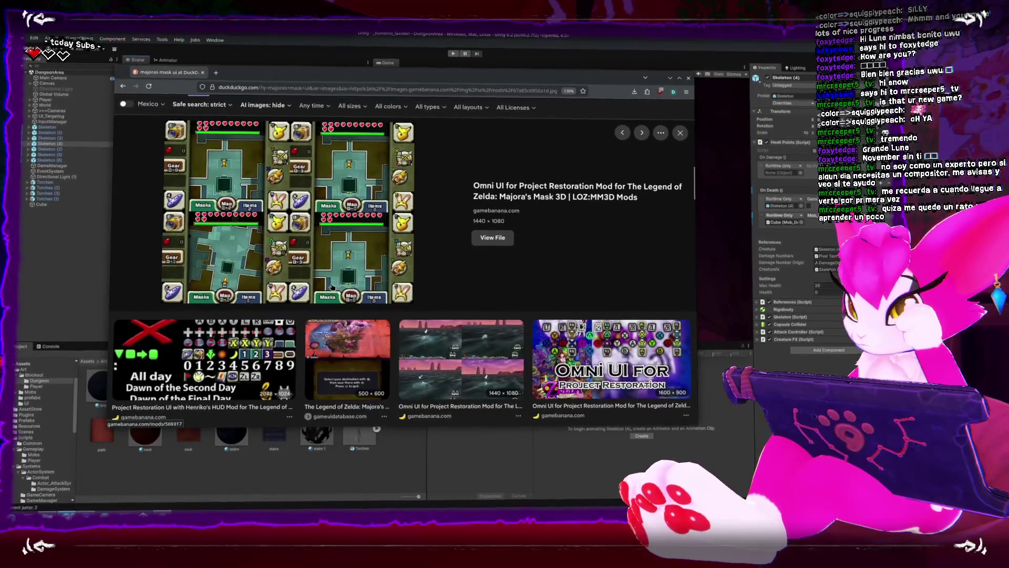
scroll(436, 309, down, 1)
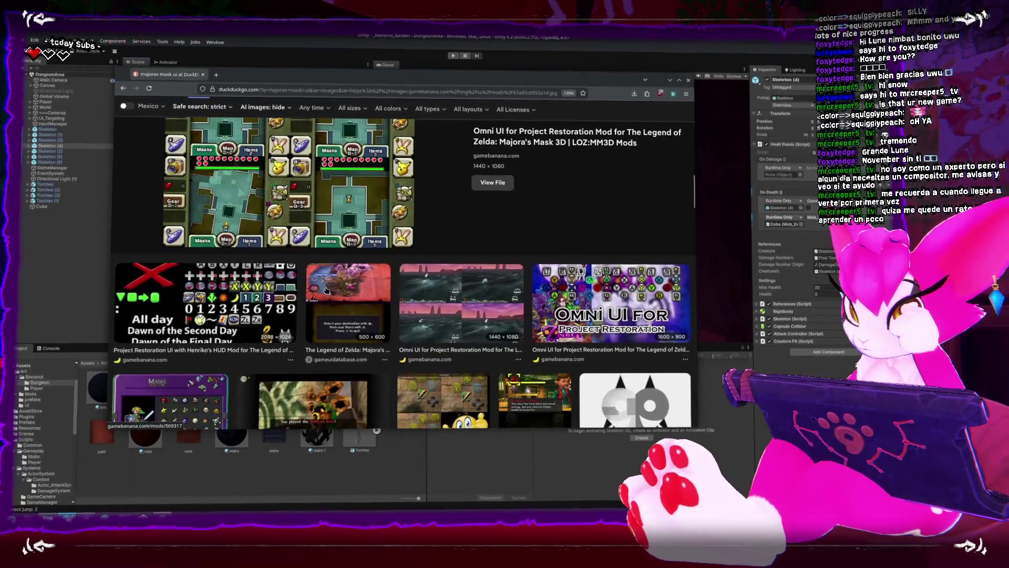
click(436, 309)
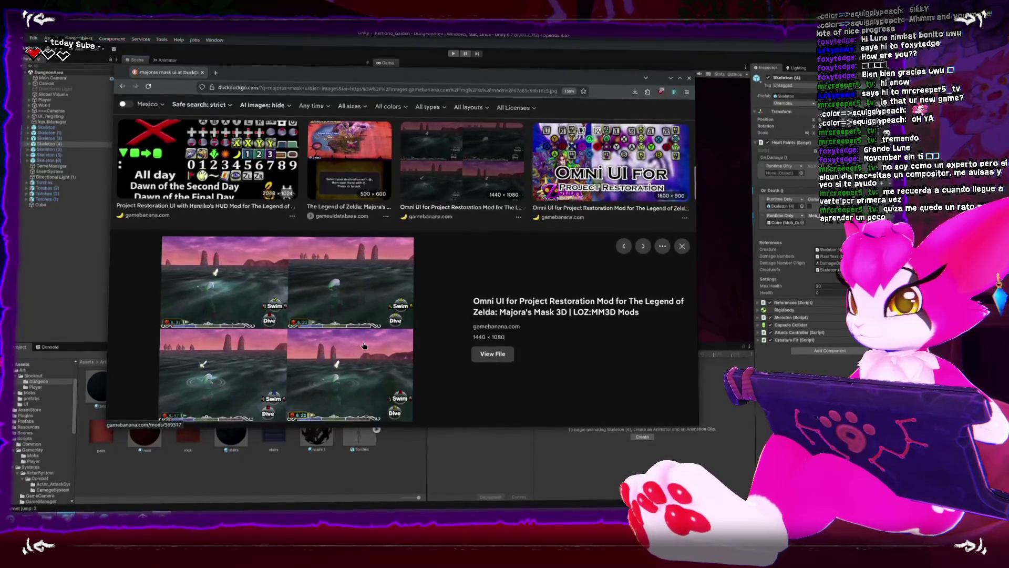
key(Escape)
scroll(340, 289, up, 5)
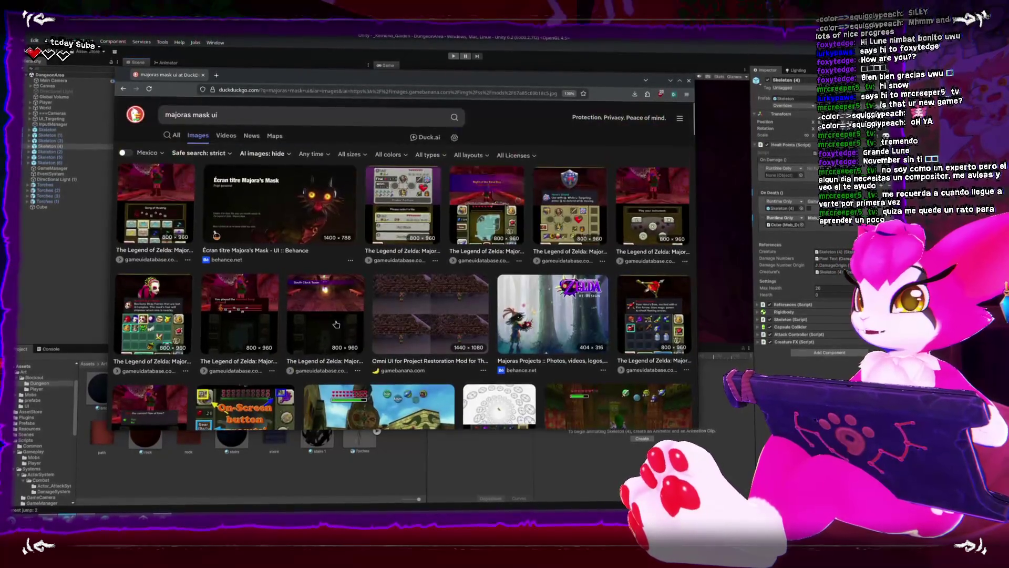
click(224, 114)
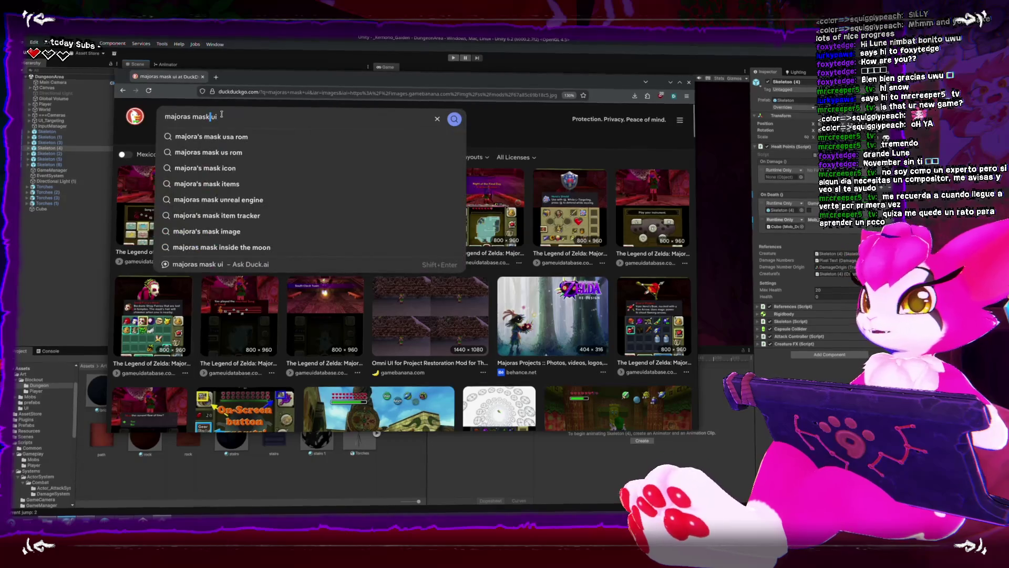
text(64)
key(Return)
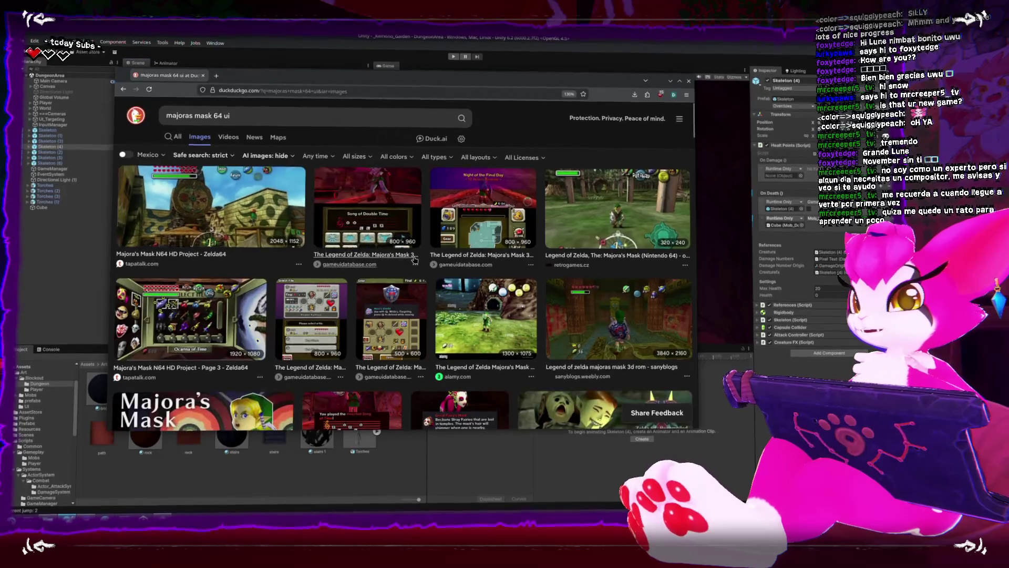
click(620, 245)
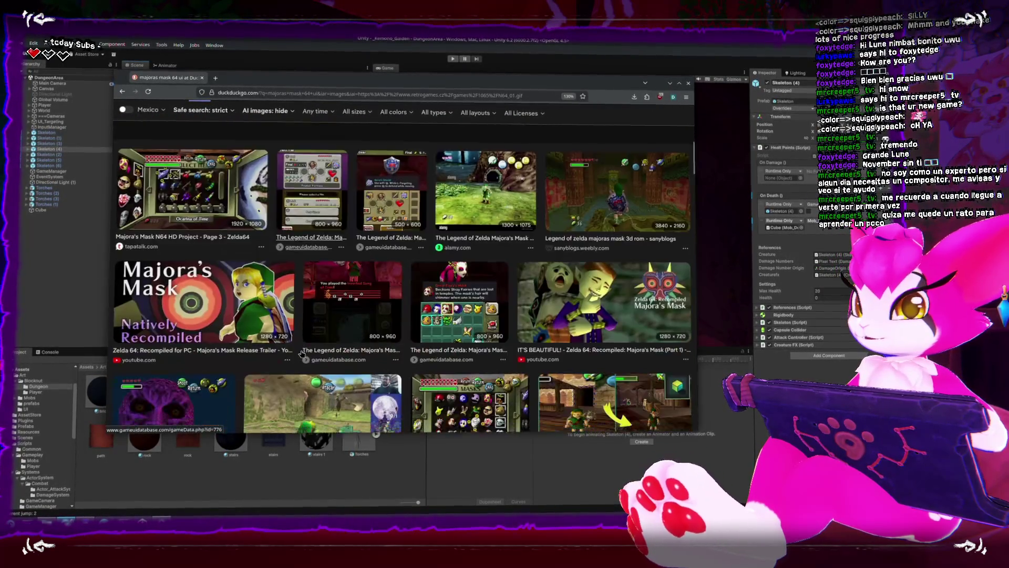
scroll(301, 354, up, 3)
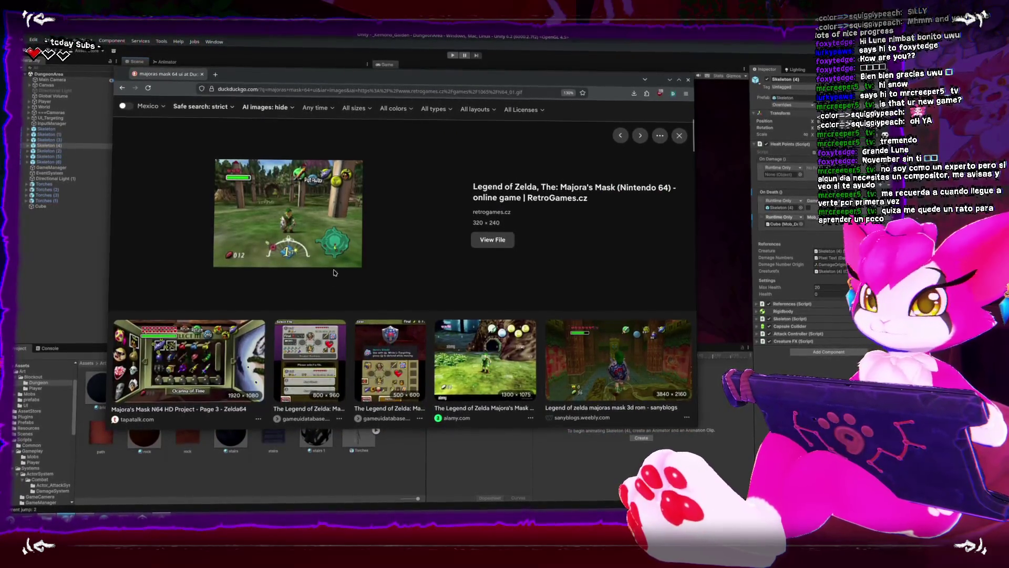
scroll(286, 269, down, 2)
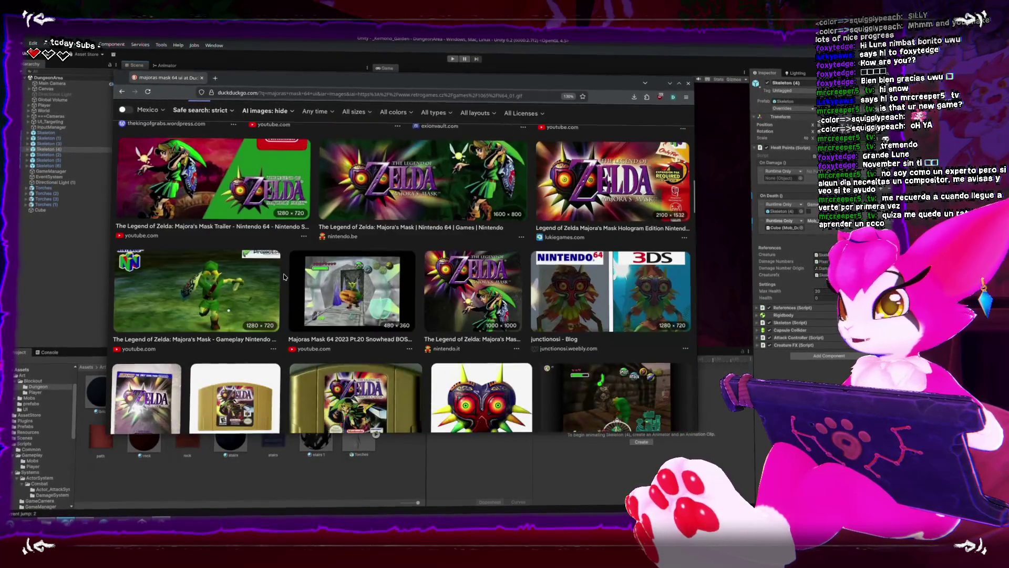
scroll(285, 274, down, 1)
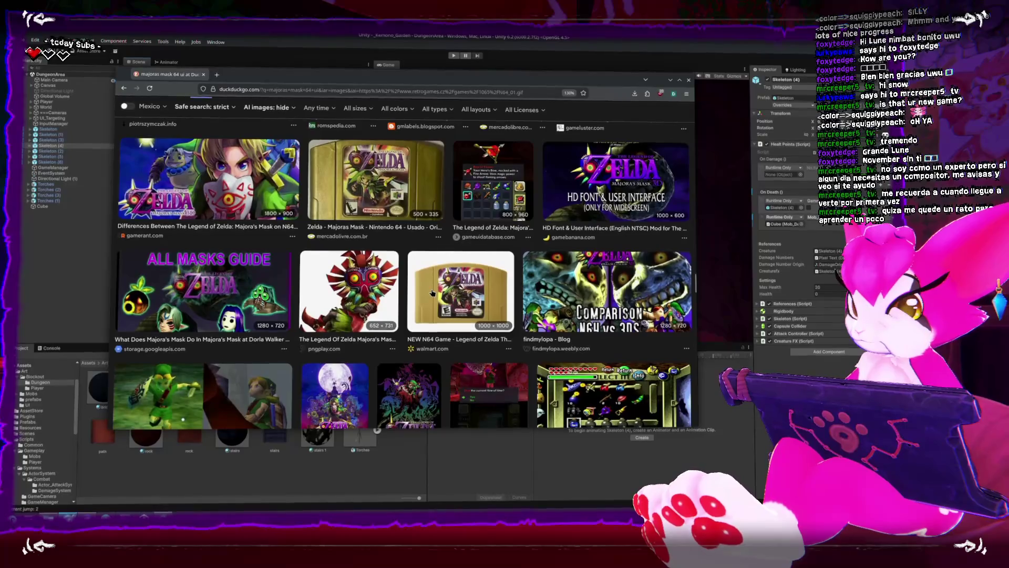
scroll(433, 293, down, 3)
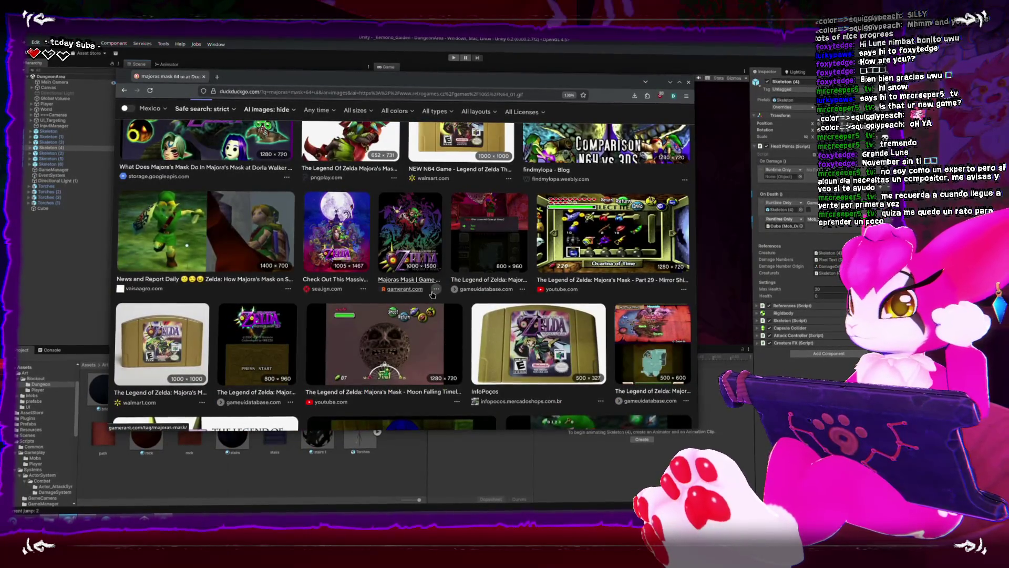
click(503, 202)
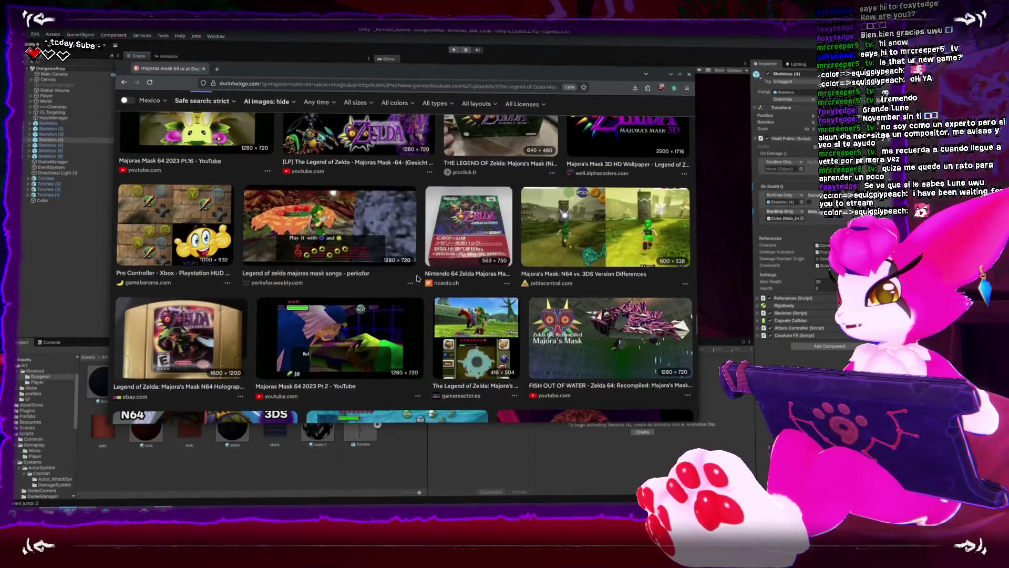
scroll(427, 268, down, 5)
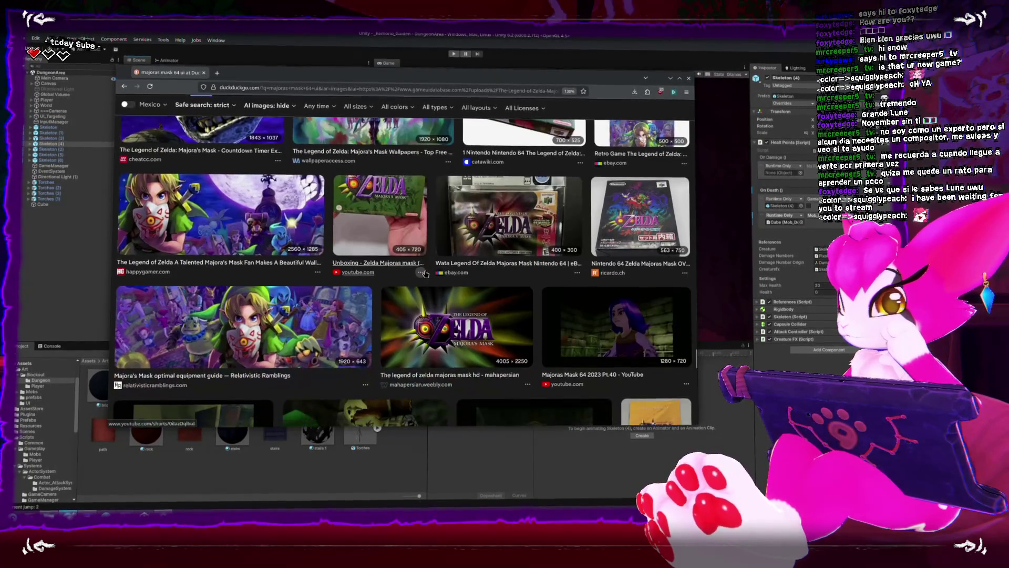
scroll(425, 273, down, 3)
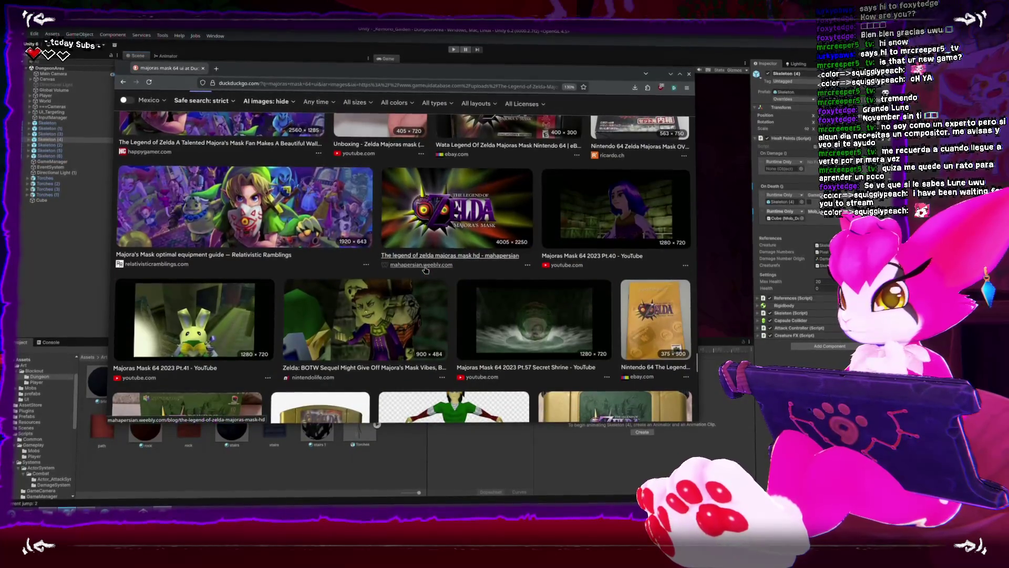
scroll(426, 272, down, 10)
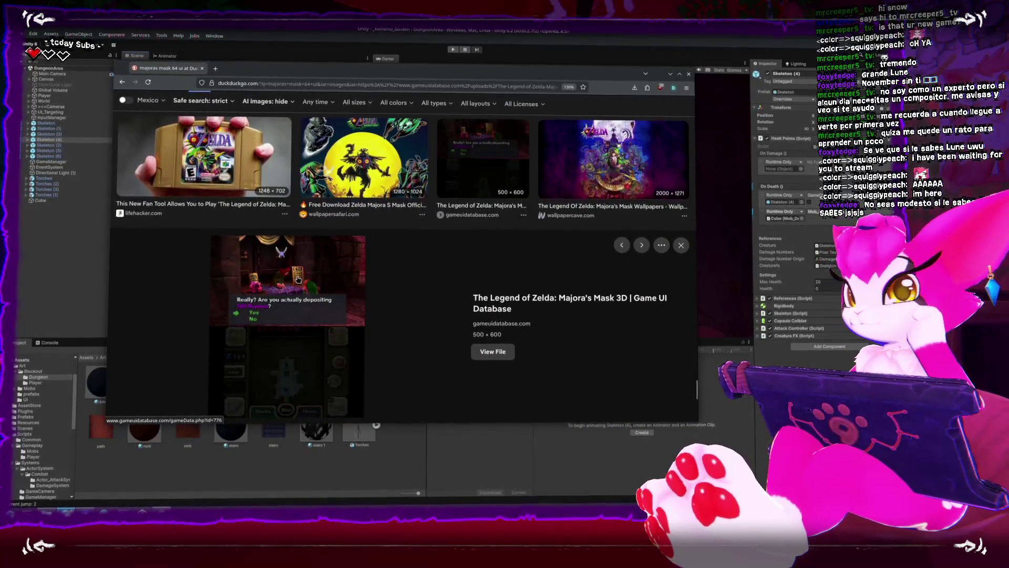
scroll(292, 278, down, 4)
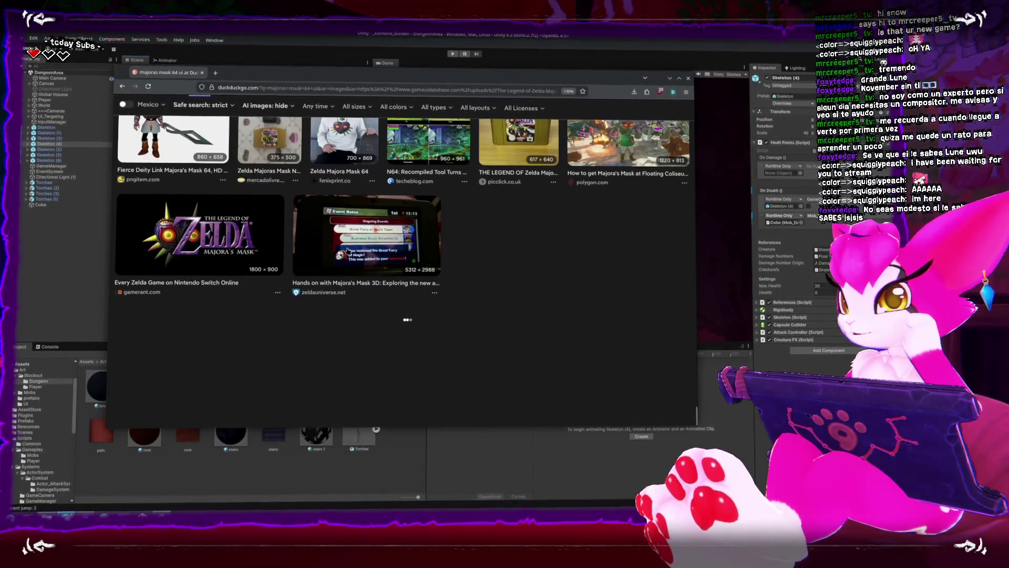
click(386, 219)
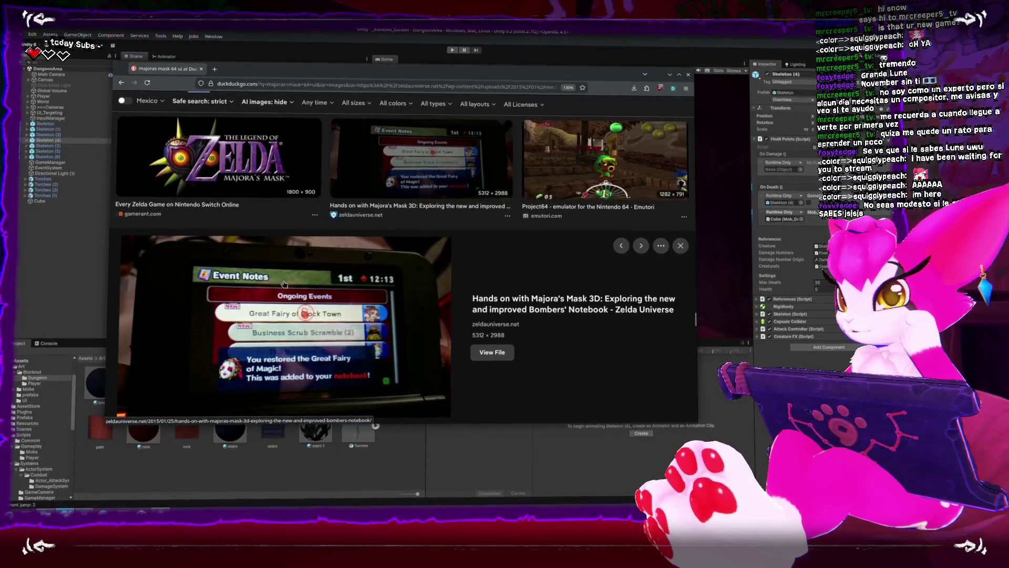
scroll(279, 285, down, 3)
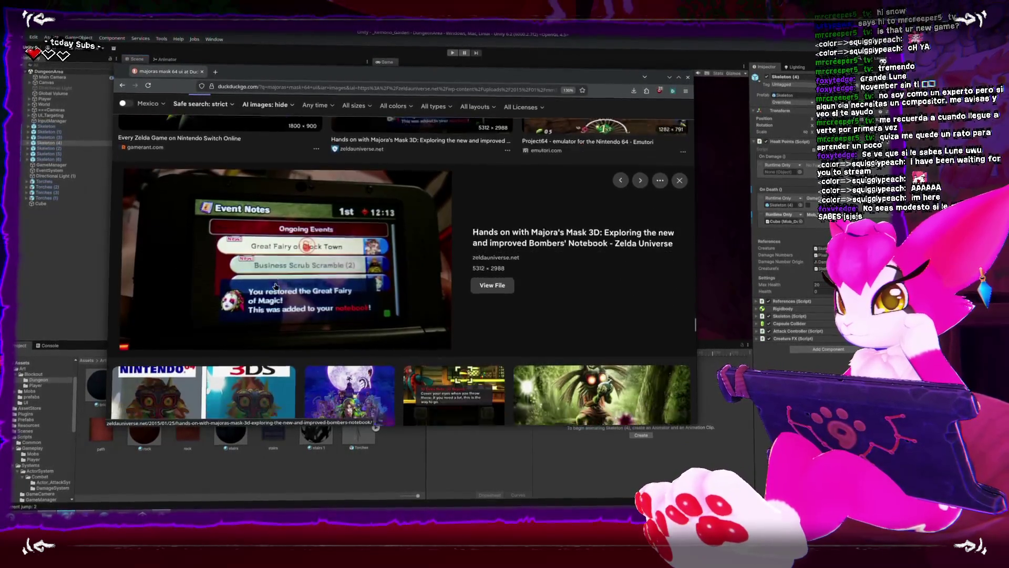
scroll(276, 287, down, 3)
scroll(276, 287, up, 6)
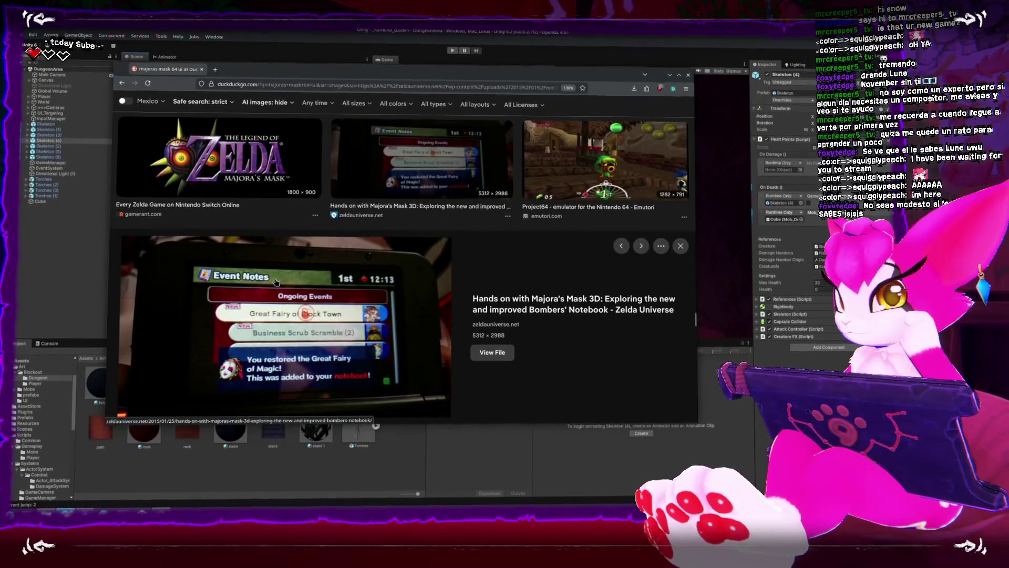
scroll(276, 282, down, 10)
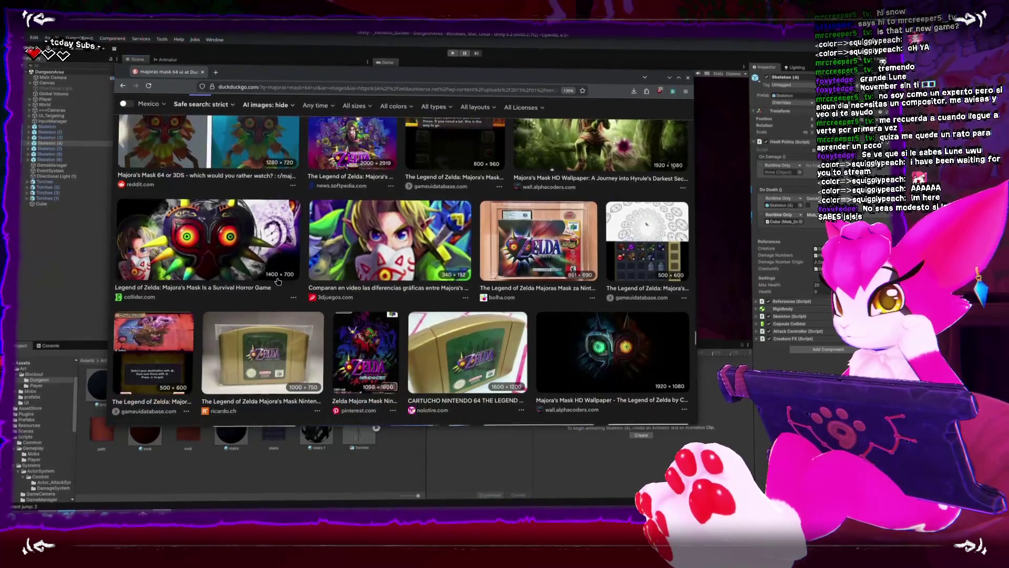
scroll(278, 283, down, 5)
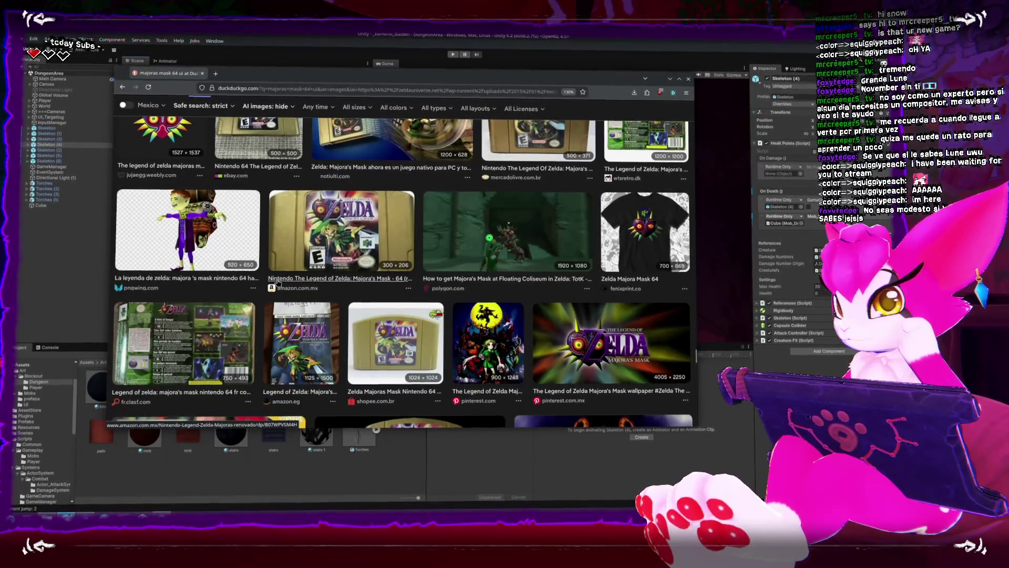
scroll(278, 281, down, 5)
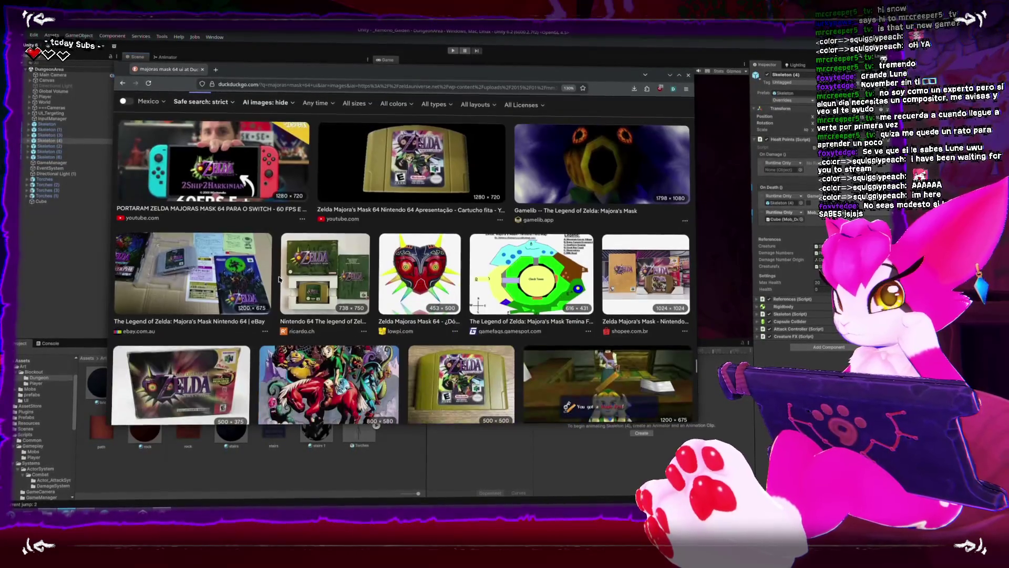
scroll(280, 277, down, 3)
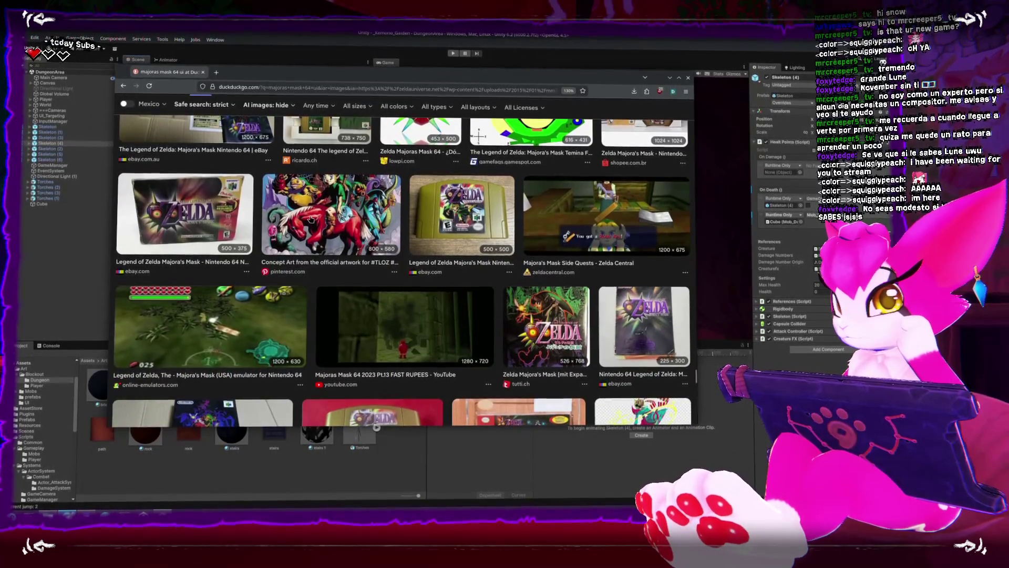
scroll(296, 224, down, 3)
scroll(300, 223, down, 3)
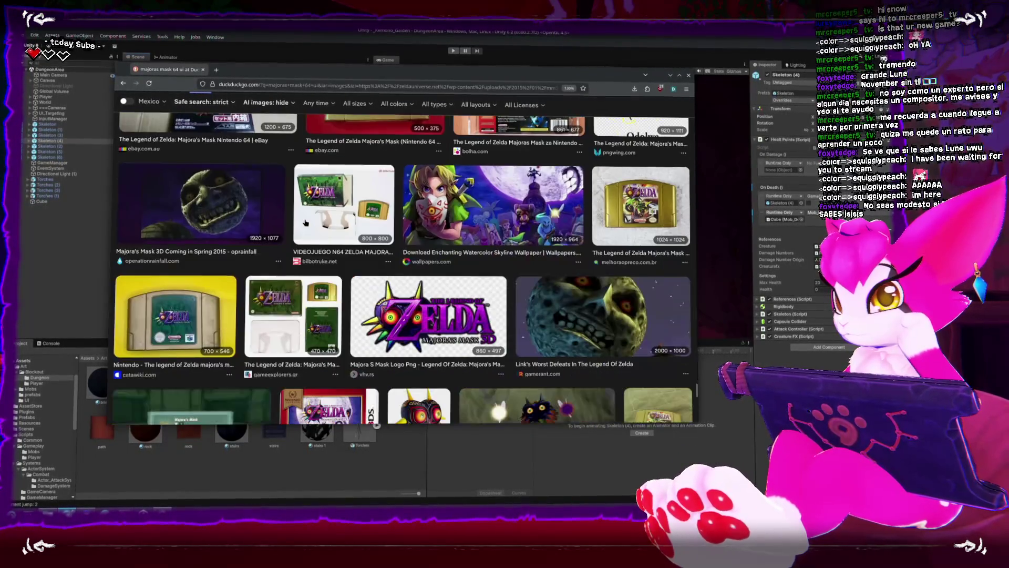
scroll(306, 223, down, 3)
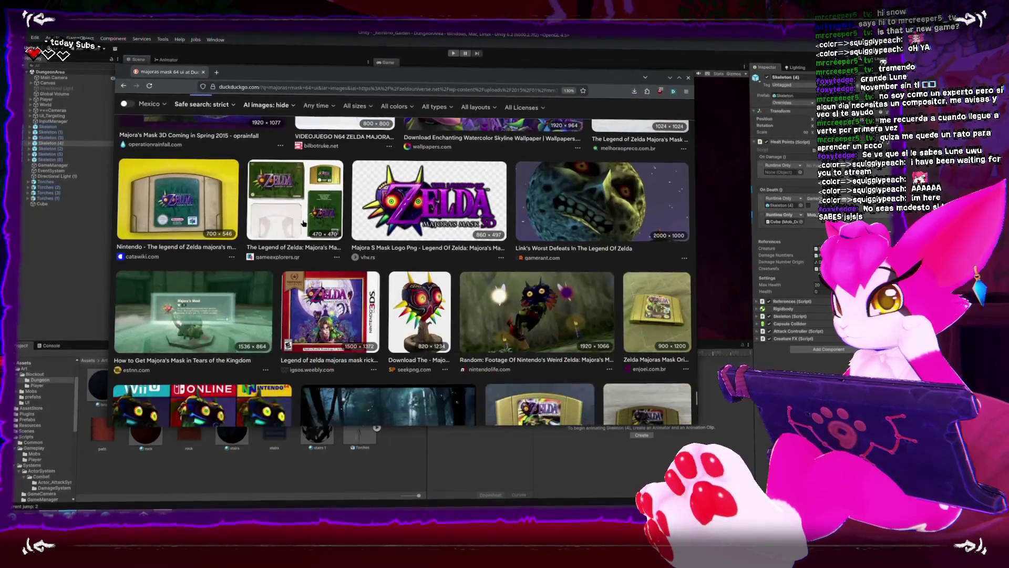
scroll(308, 224, down, 3)
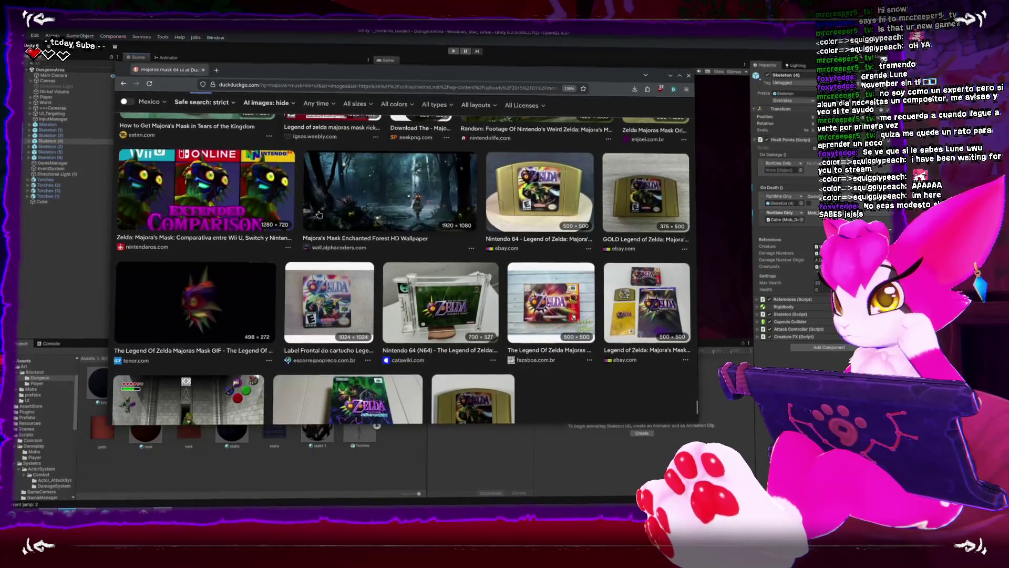
scroll(316, 217, down, 3)
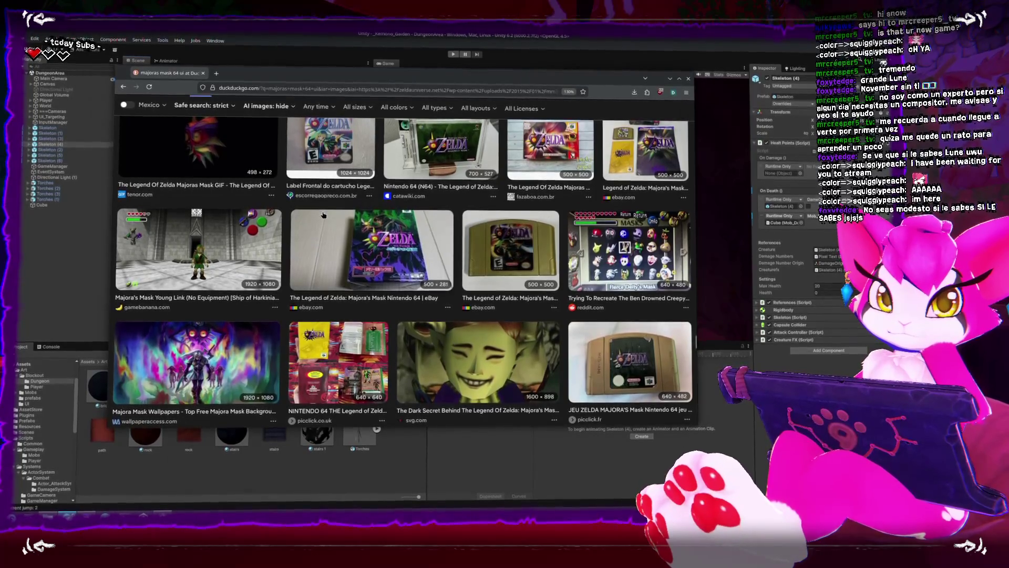
scroll(323, 216, down, 4)
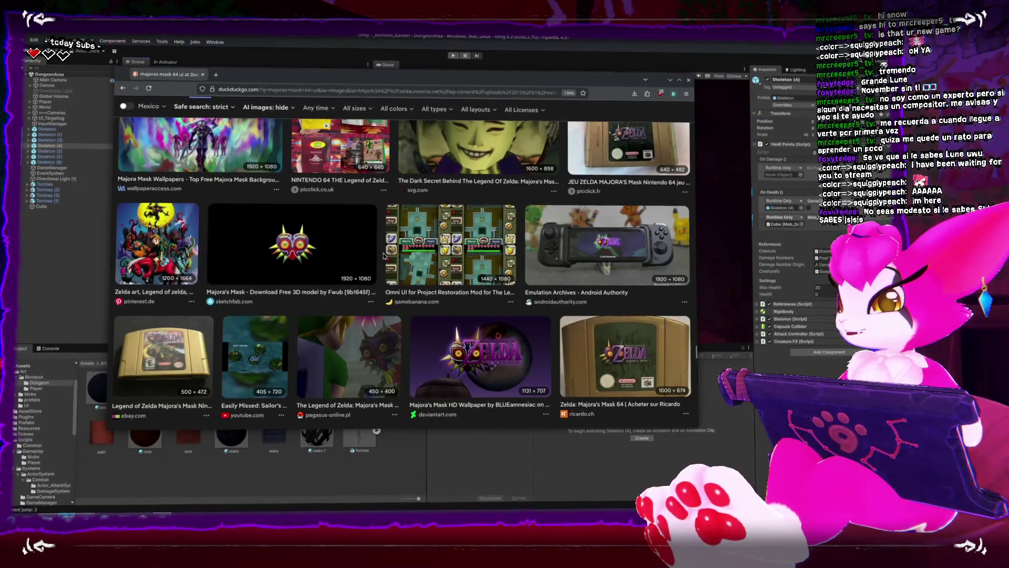
click(457, 261)
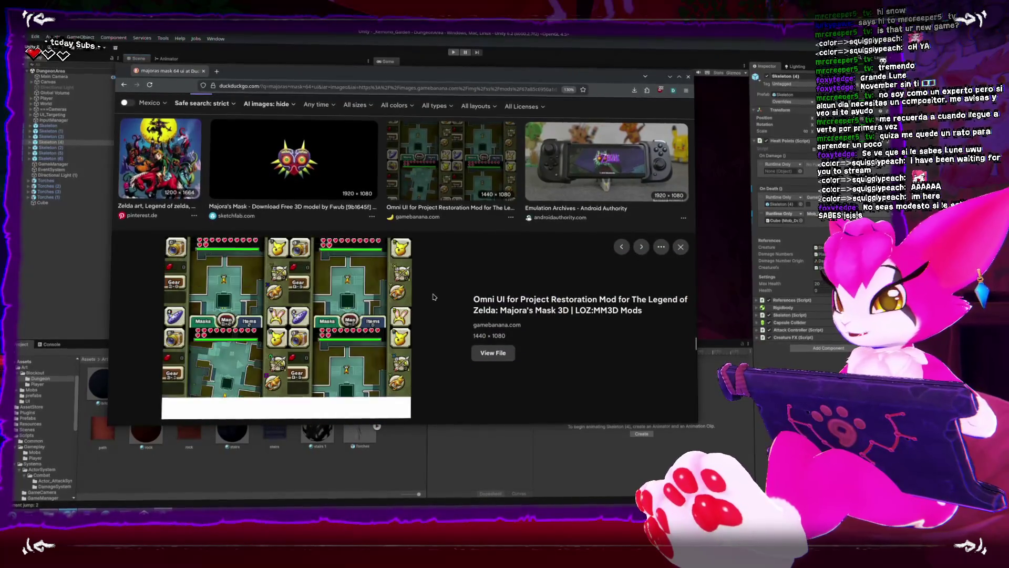
scroll(434, 296, down, 8)
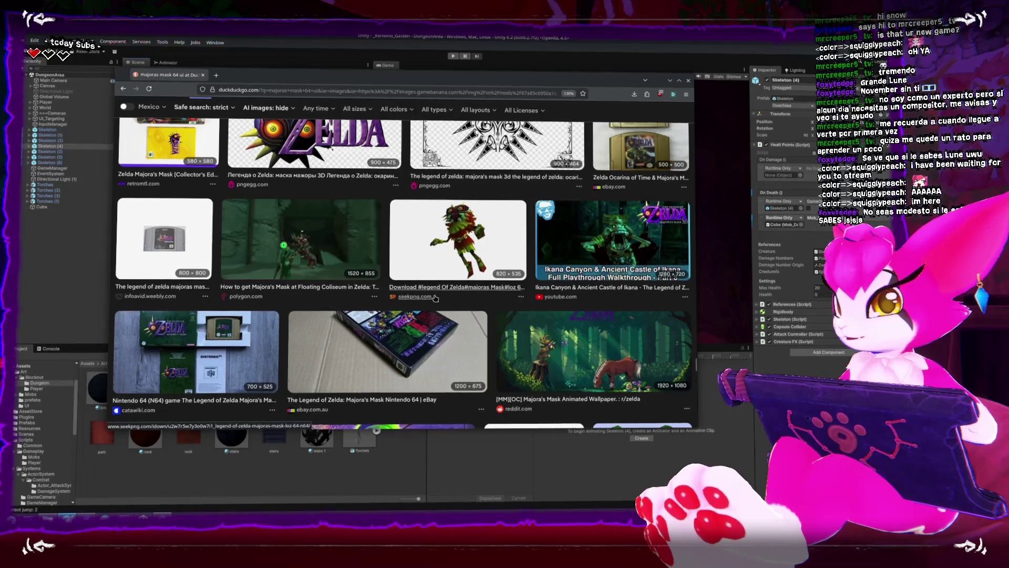
scroll(436, 295, down, 2)
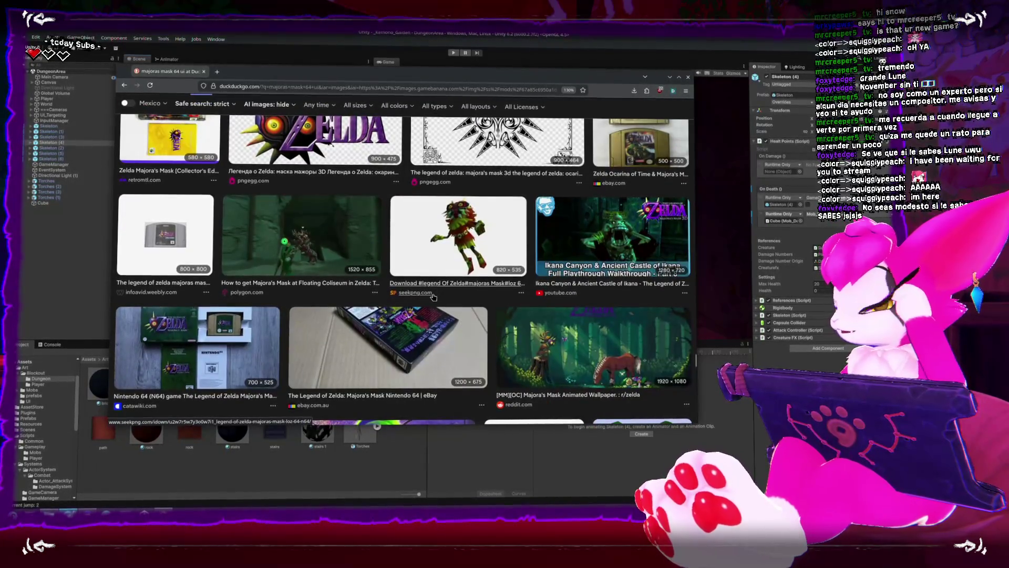
scroll(440, 293, down, 5)
scroll(436, 297, down, 4)
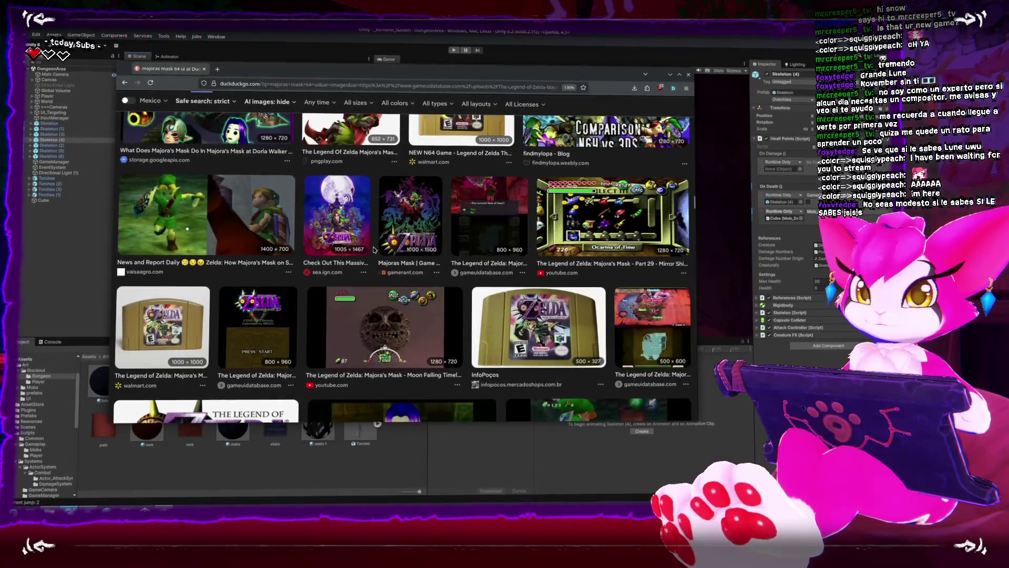
scroll(369, 246, down, 2)
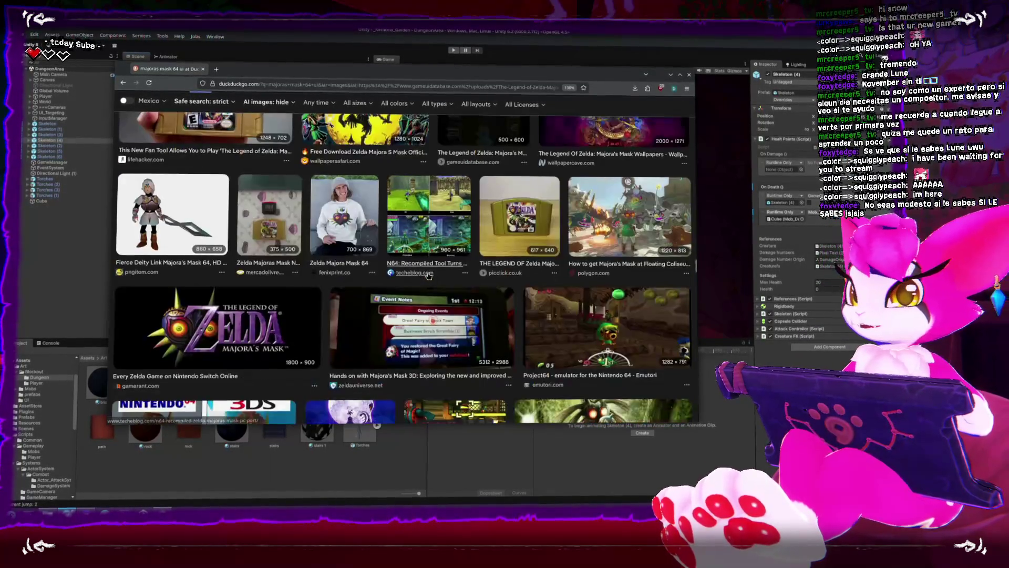
scroll(436, 277, down, 3)
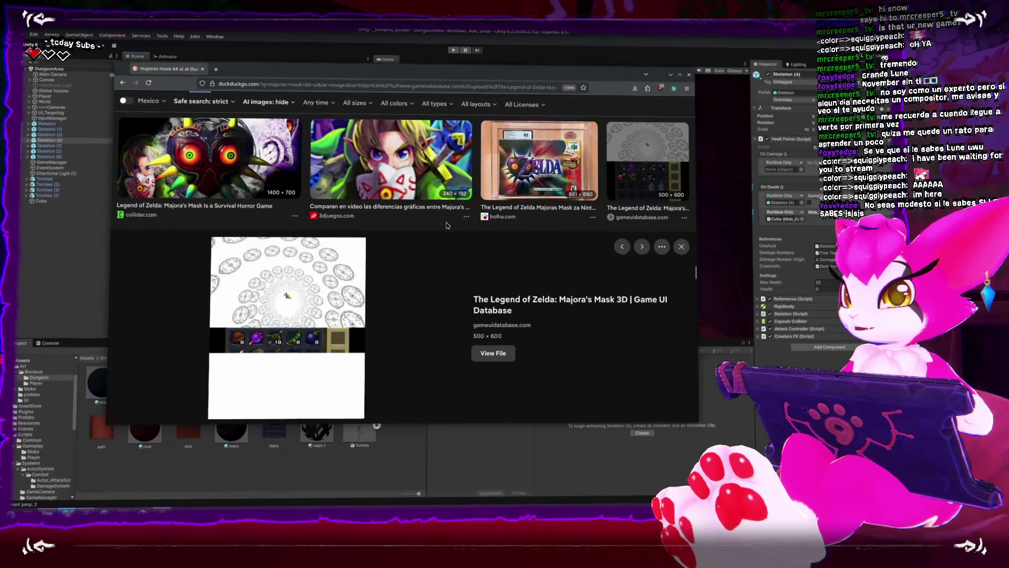
scroll(415, 245, down, 4)
scroll(418, 248, down, 6)
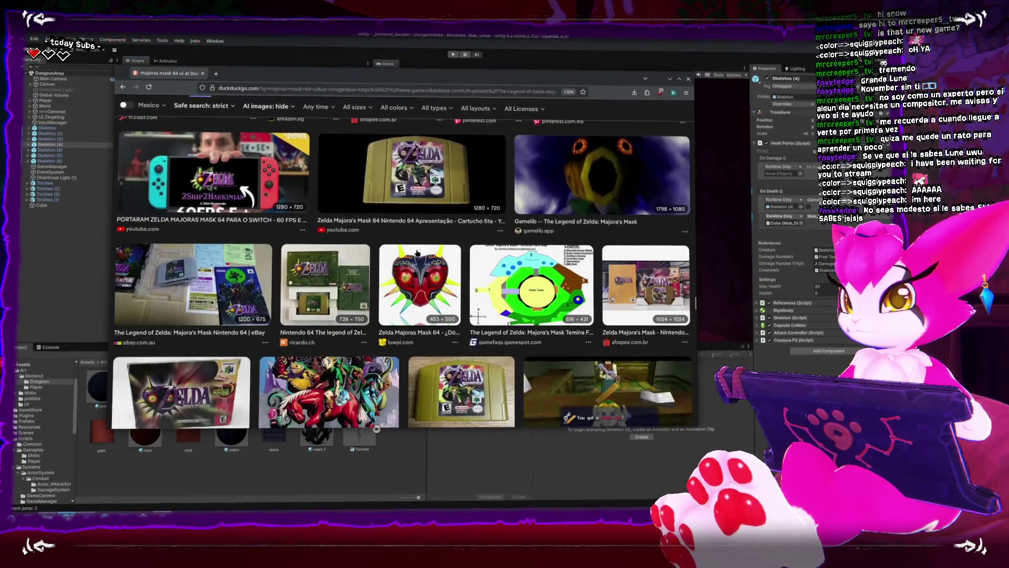
scroll(417, 250, down, 6)
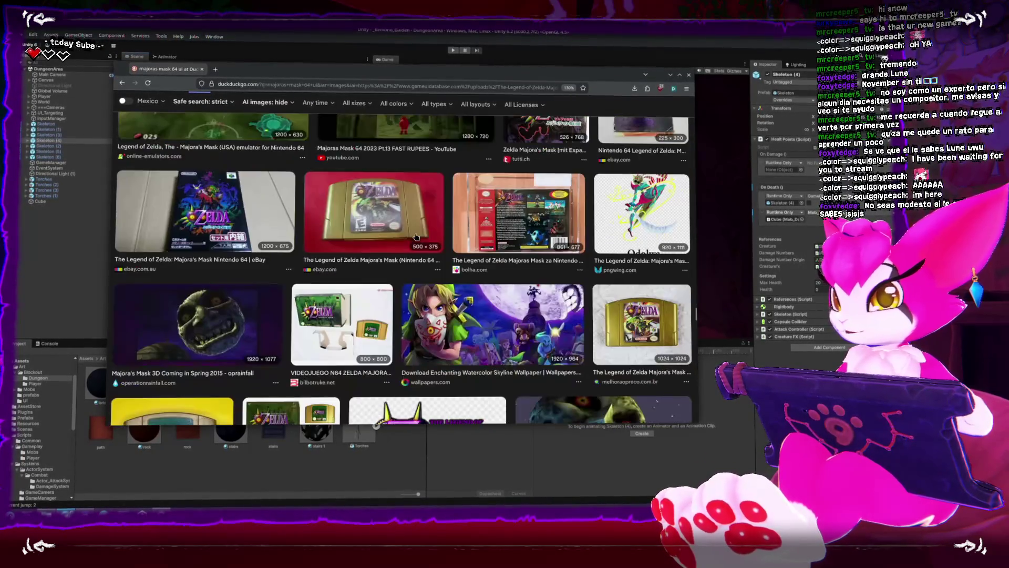
scroll(416, 238, down, 1)
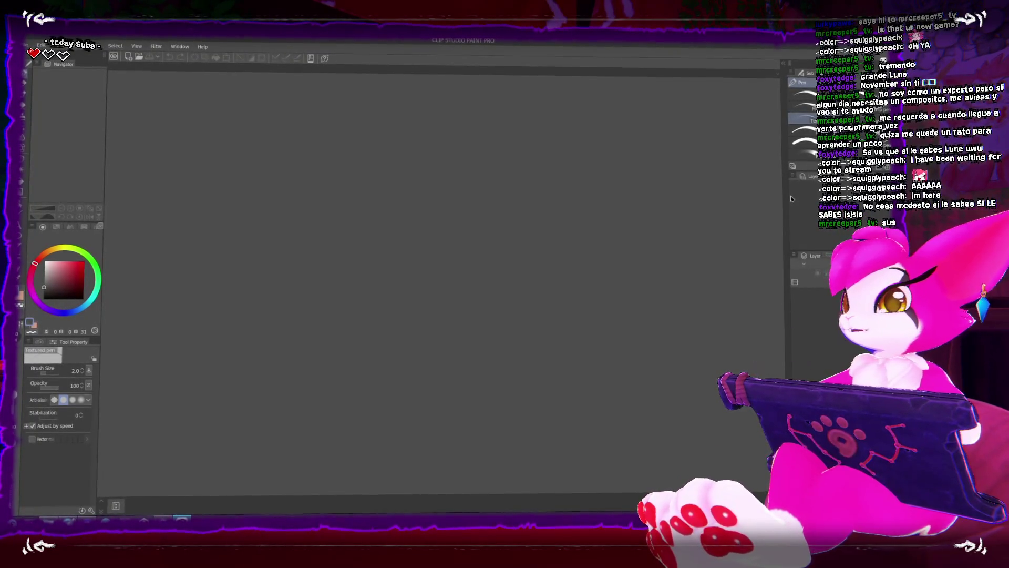
Switch away from the browser to the Unity project
key(alt+Tab)
double_click(596, 99)
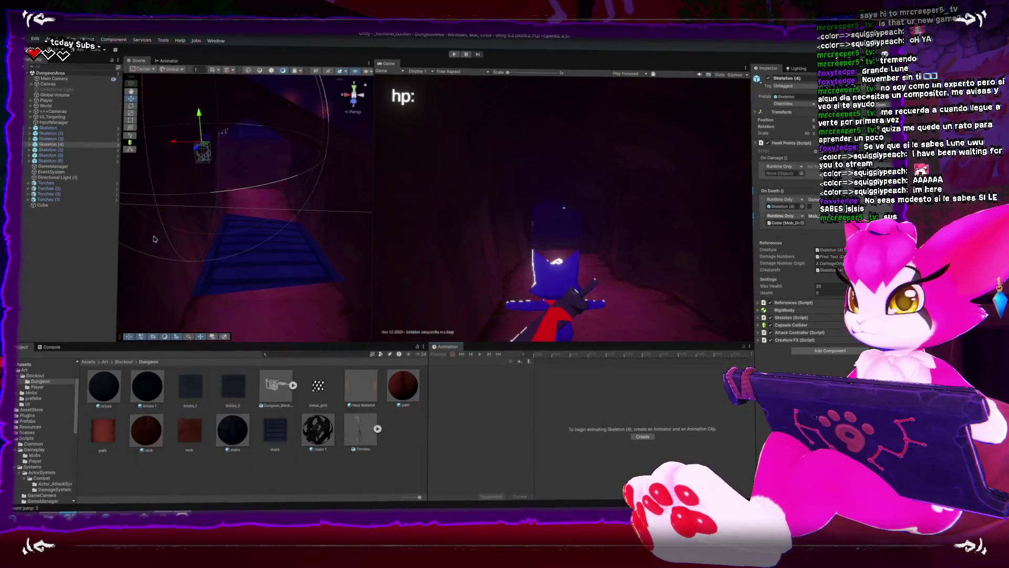
key(alt+Tab)
Create a new 512×512 canvas and view it at 200% zoom
click(26, 42)
click(119, 68)
double_click(384, 207)
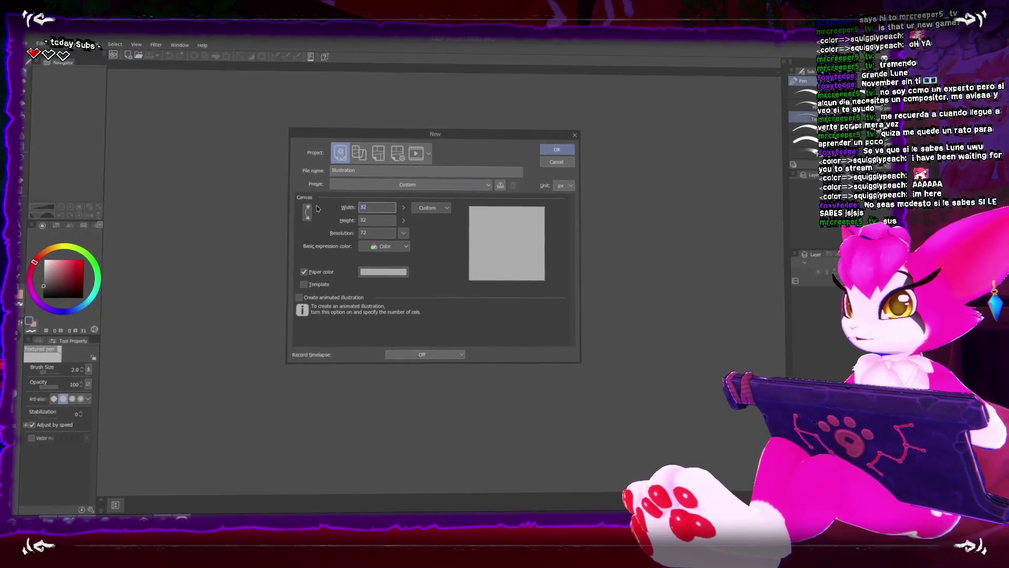
text(512)
key(Tab)
text(512)
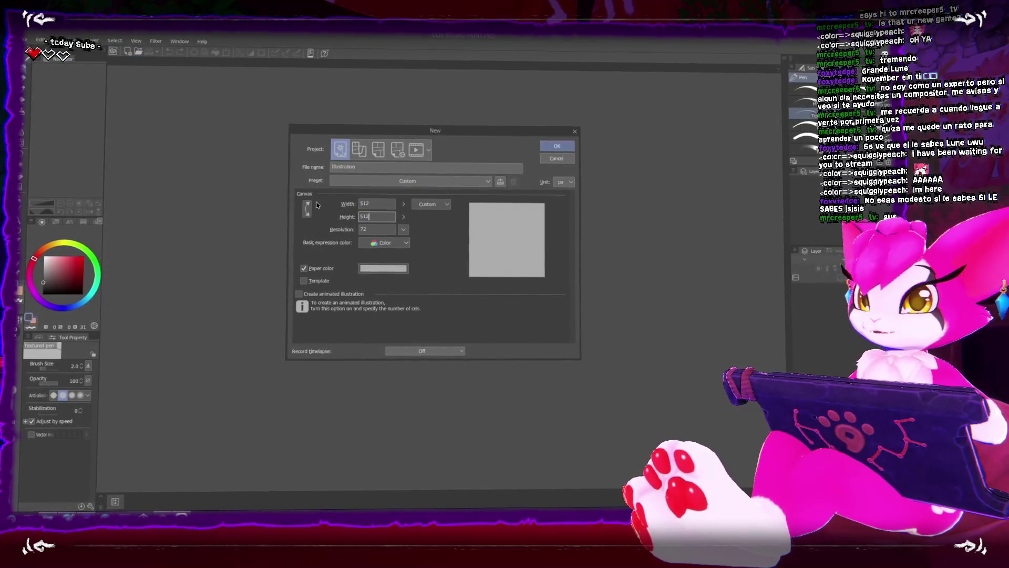
key(Return)
click(437, 256)
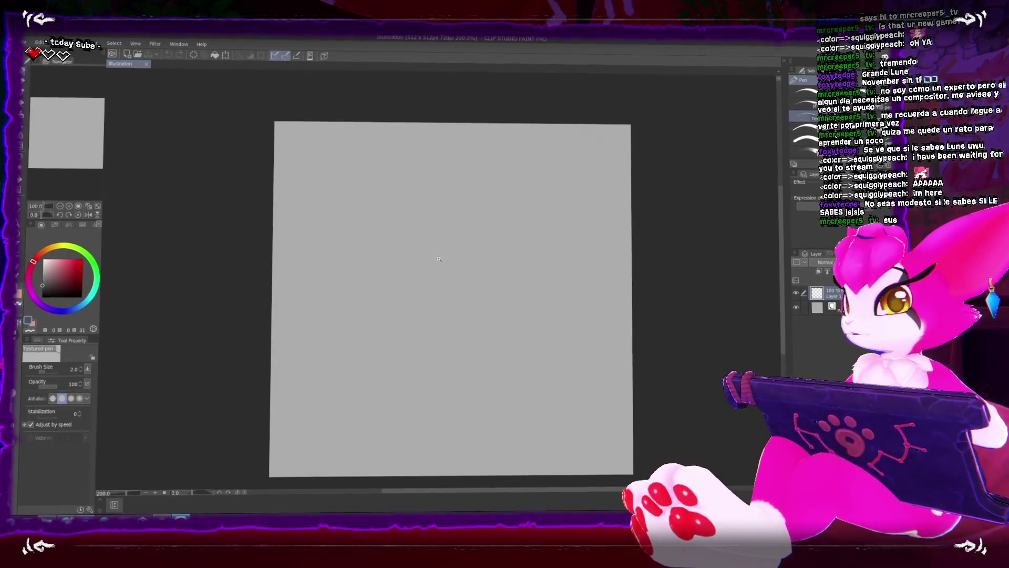
Delete the Paper layer for a transparent background and pick green as the drawing colour
click(817, 308)
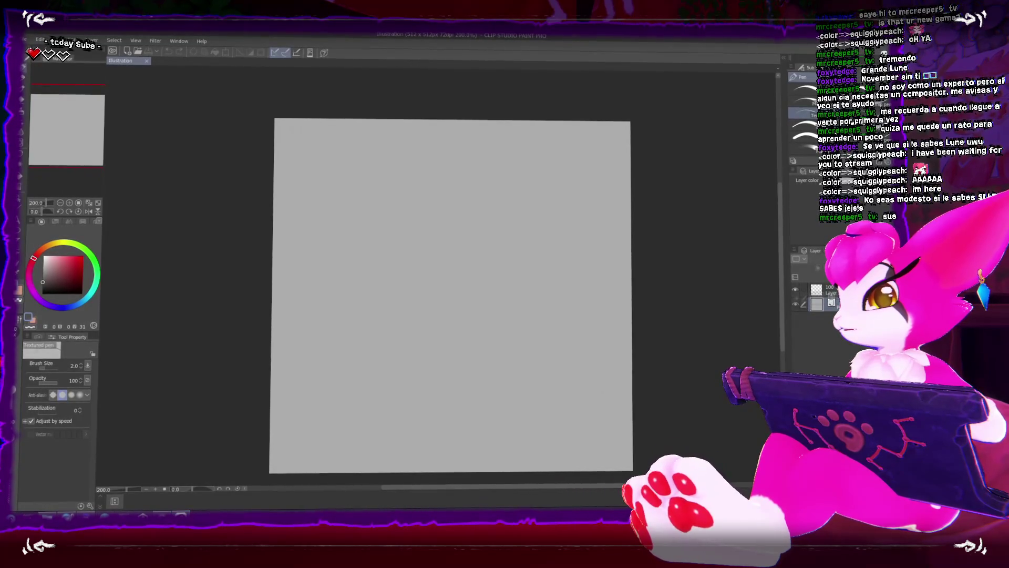
key(Delete)
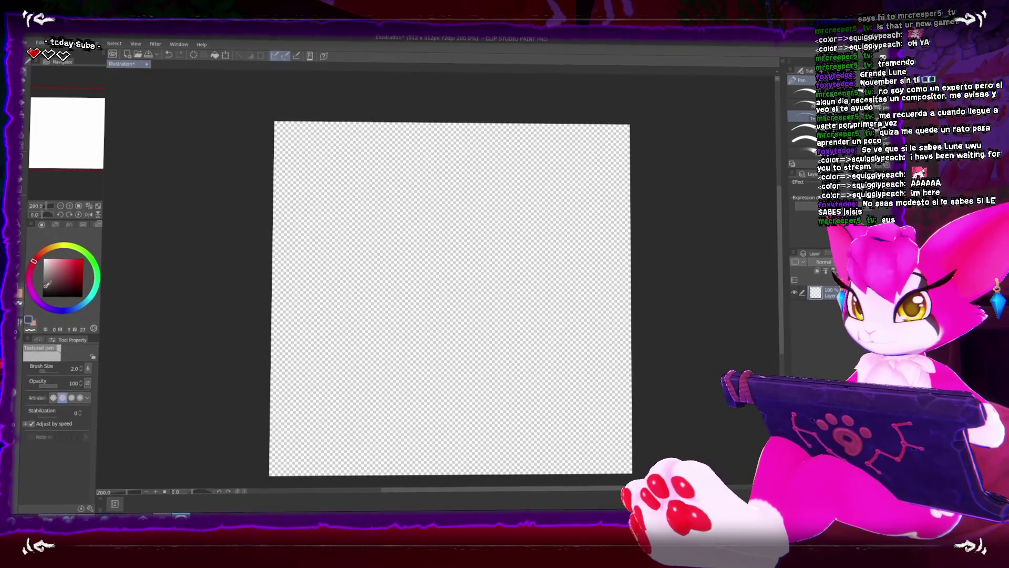
click(61, 278)
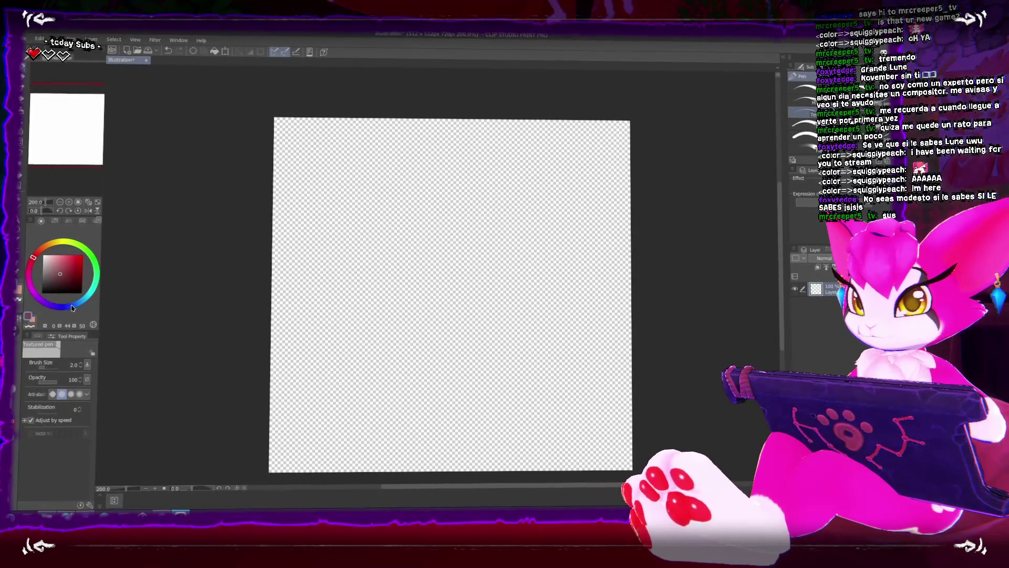
click(72, 277)
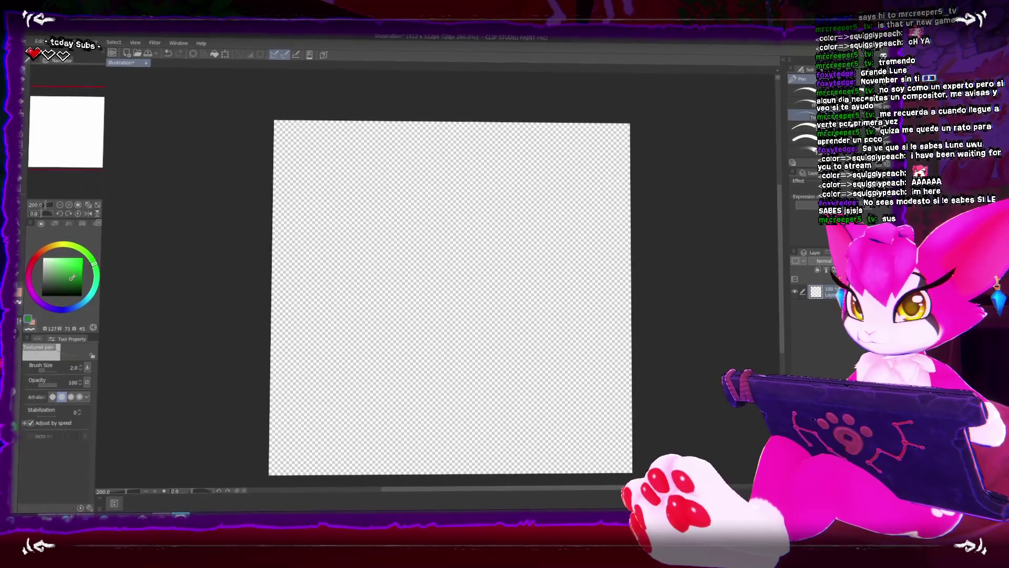
click(21, 194)
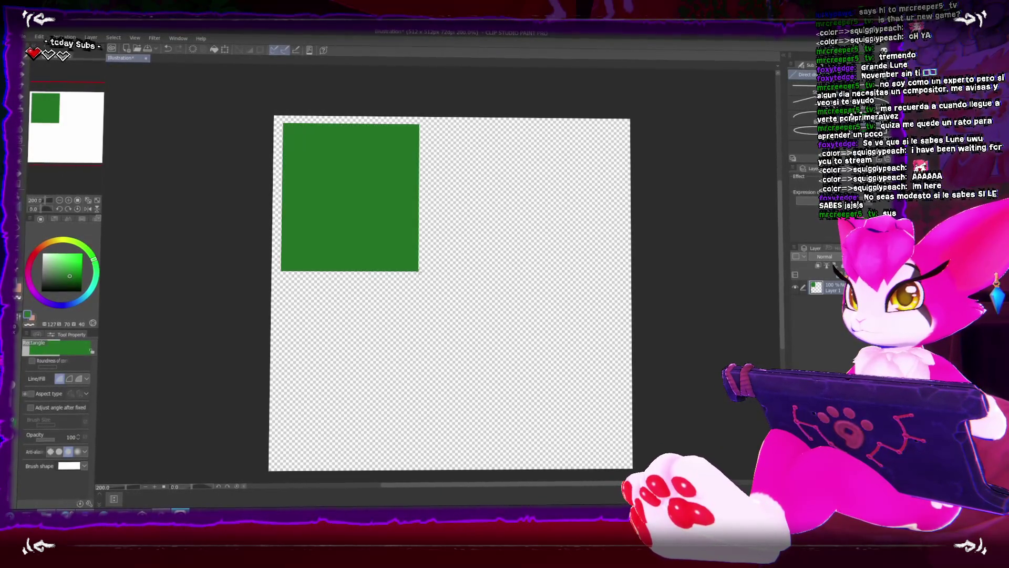
Place a vertical symmetry ruler across the canvas and redraw the green rectangle mirrored about it
scroll(295, 158, up, 2)
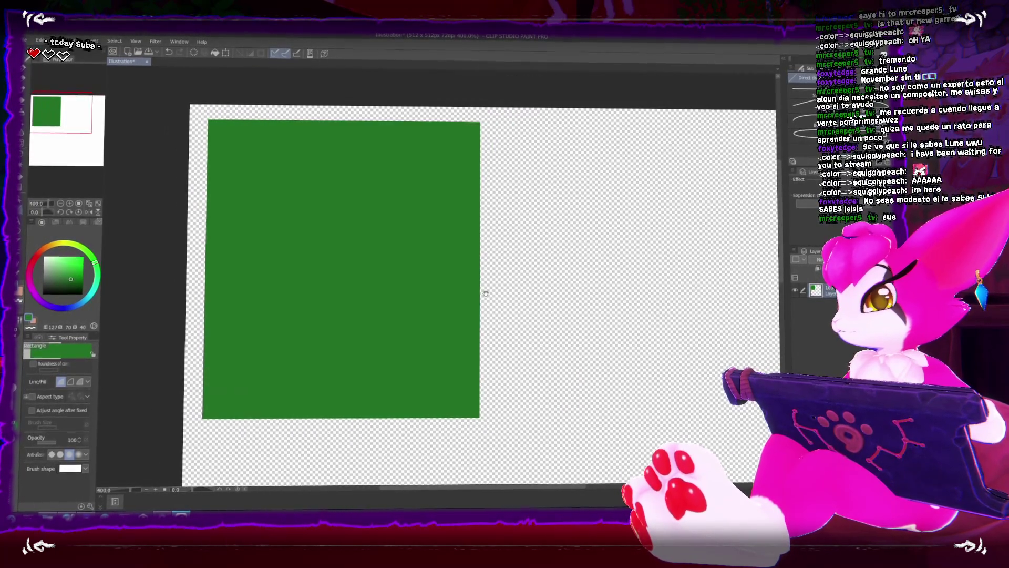
scroll(365, 305, down, 5)
scroll(356, 311, up, 2)
drag(355, 310, 421, 305)
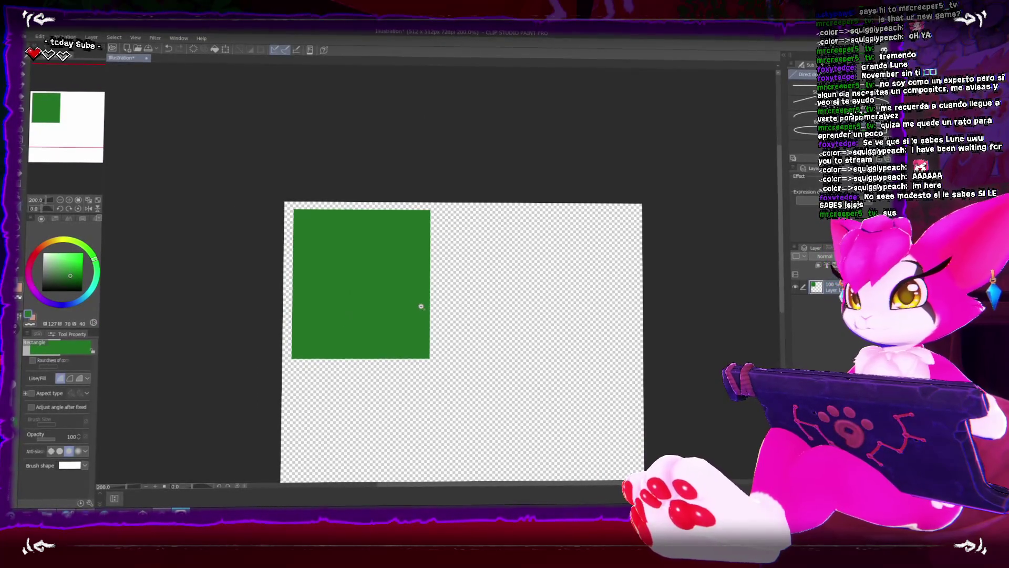
scroll(408, 309, up, 3)
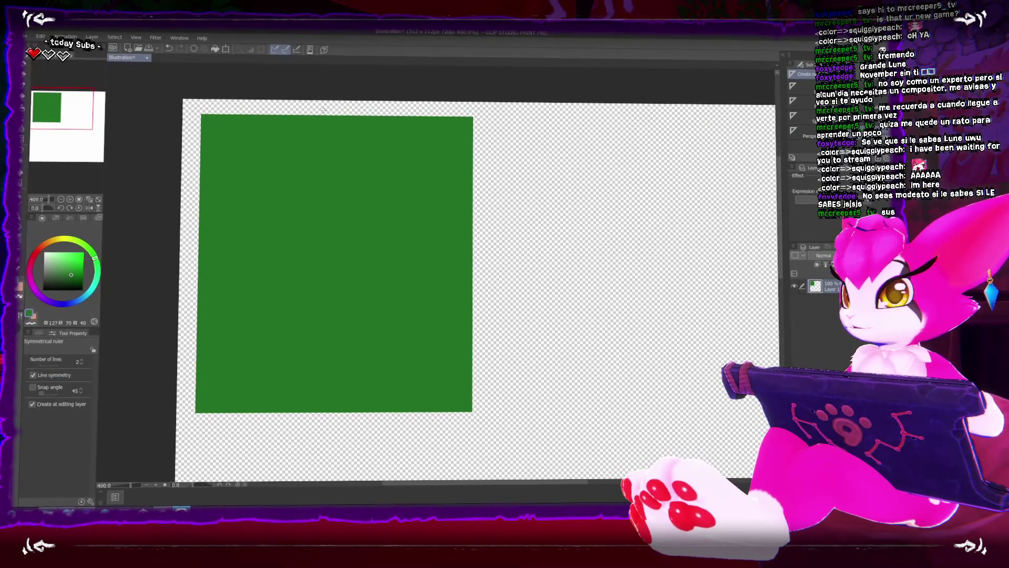
drag(344, 134, 342, 428)
key(u)
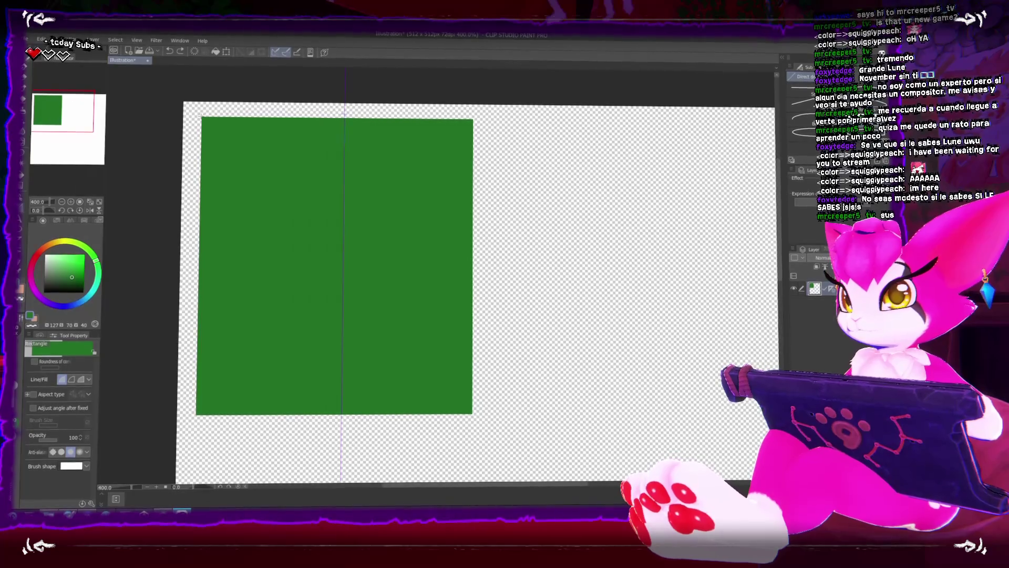
mouse_move(484, 118)
mouse_down()
mouse_move(351, 349)
mouse_move(361, 413)
mouse_move(354, 406)
mouse_up()
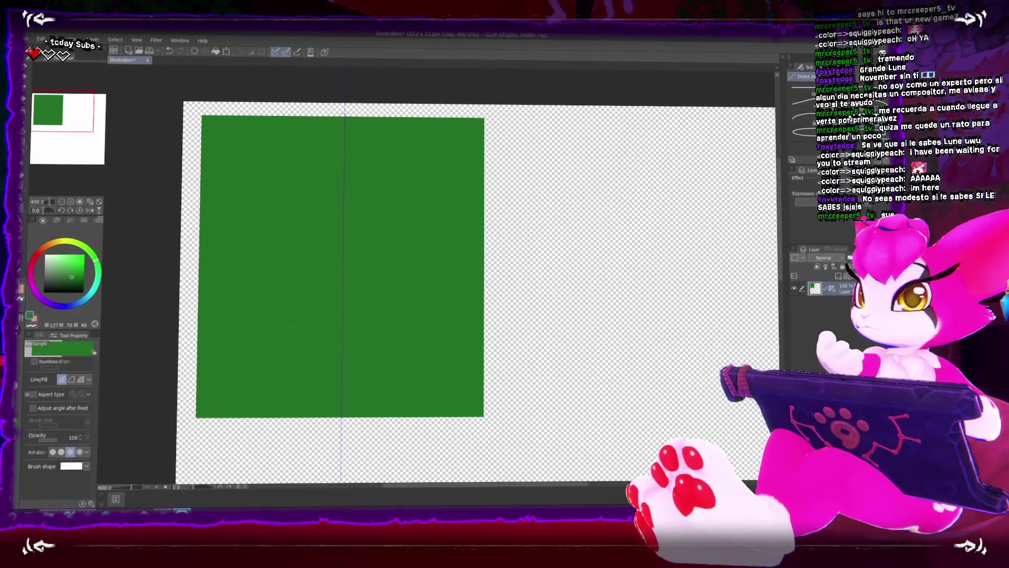
key(m)
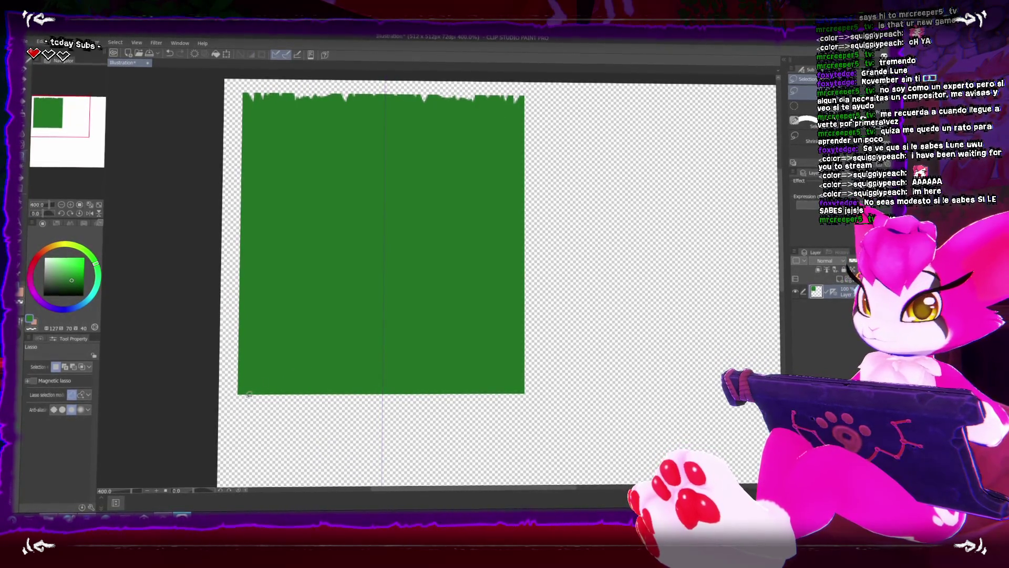
Lasso and delete jagged strips along the green panel's left edge so it looks torn
drag(299, 406, 267, 388)
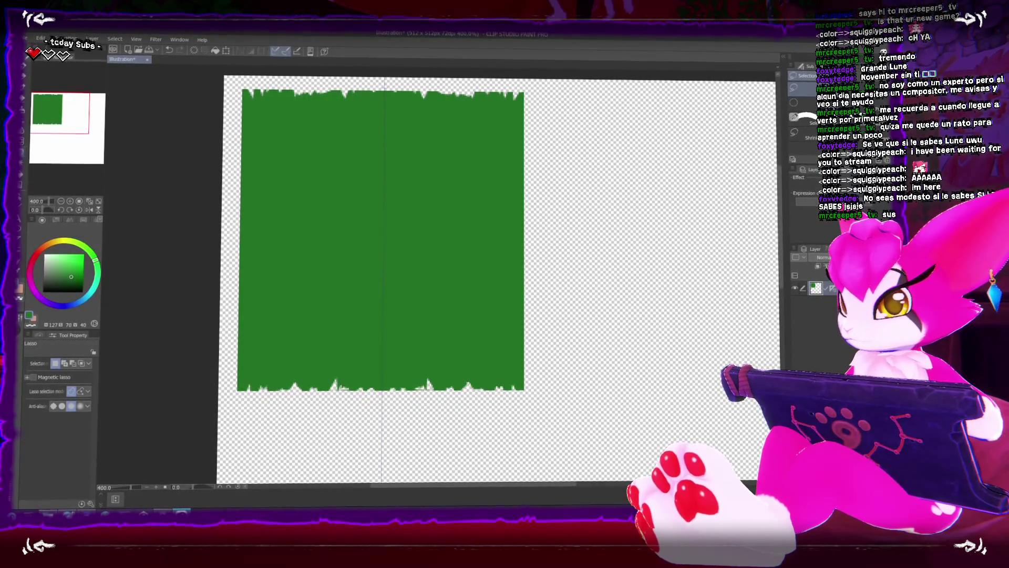
drag(242, 93, 248, 127)
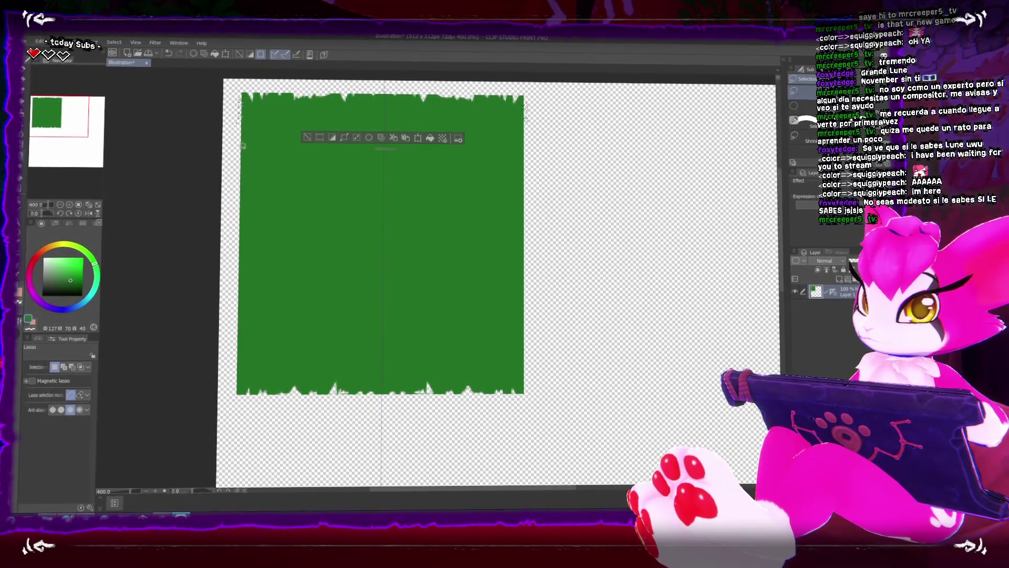
mouse_move(242, 94)
mouse_down()
mouse_move(240, 161)
mouse_move(254, 198)
mouse_up()
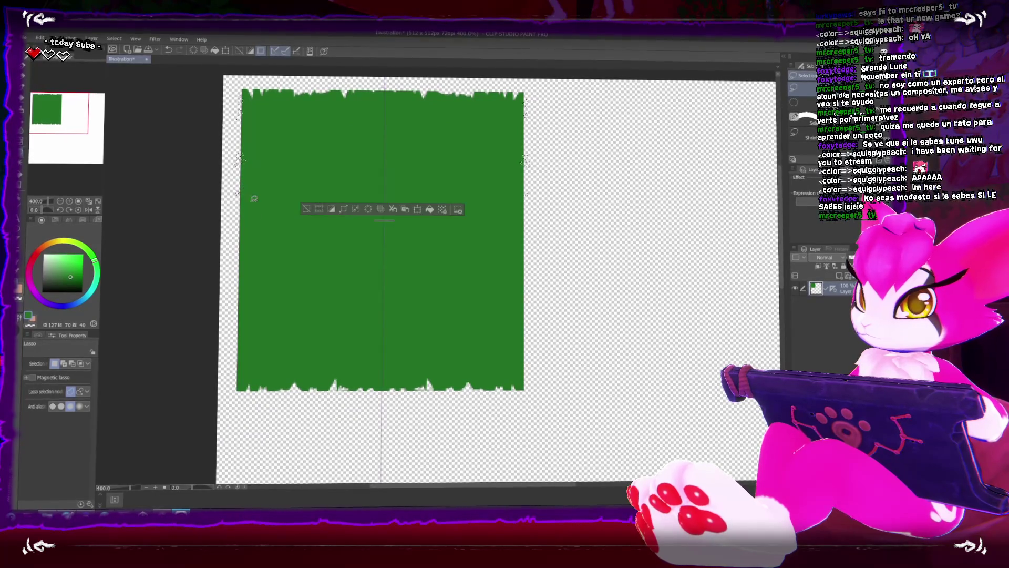
mouse_move(239, 235)
mouse_down()
mouse_move(234, 332)
mouse_move(243, 353)
mouse_up()
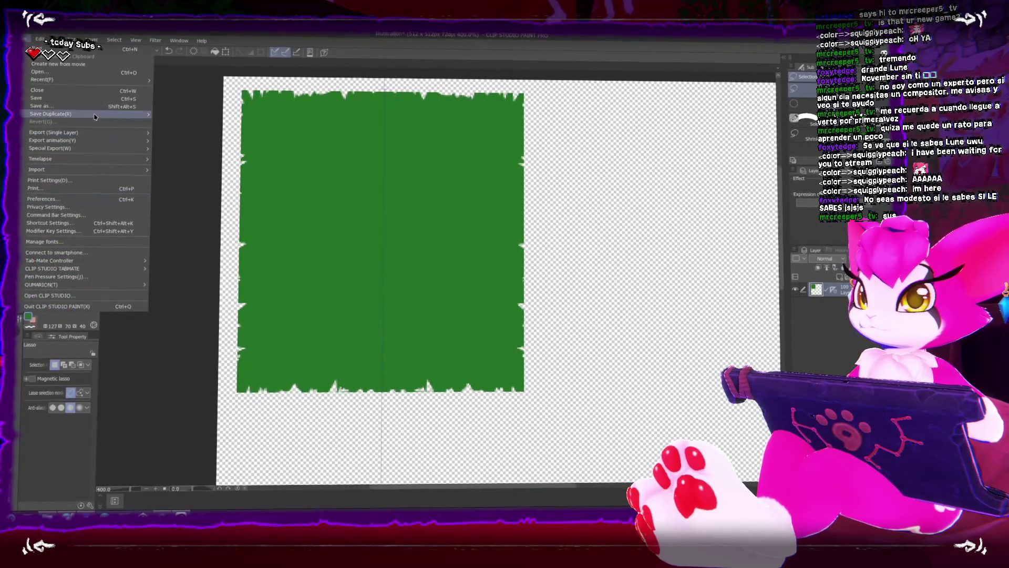
drag(131, 40, 319, 113)
Save the ragged green panel as UI_PauseMenu.png in the UI folder
click(312, 120)
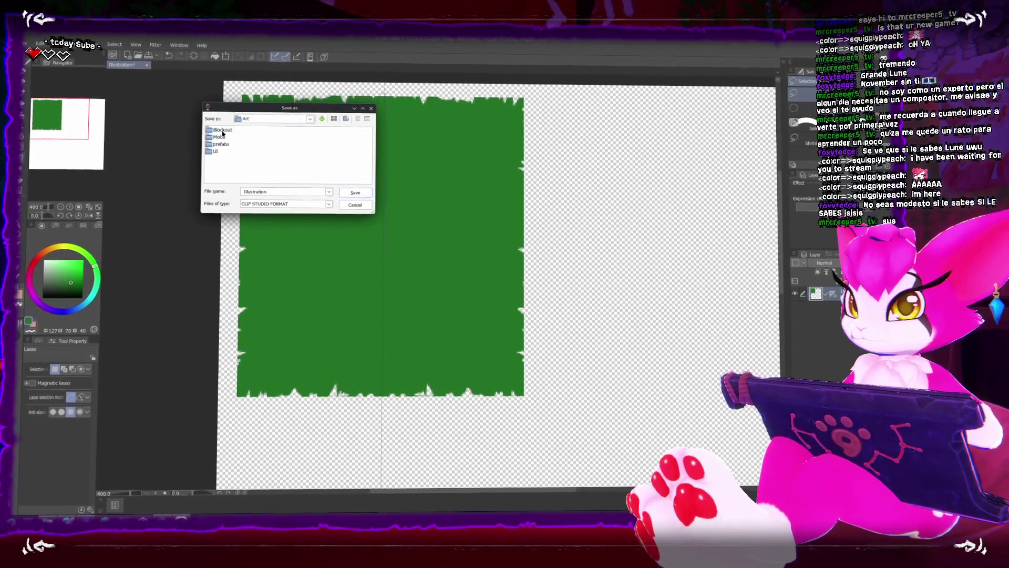
click(315, 204)
click(302, 213)
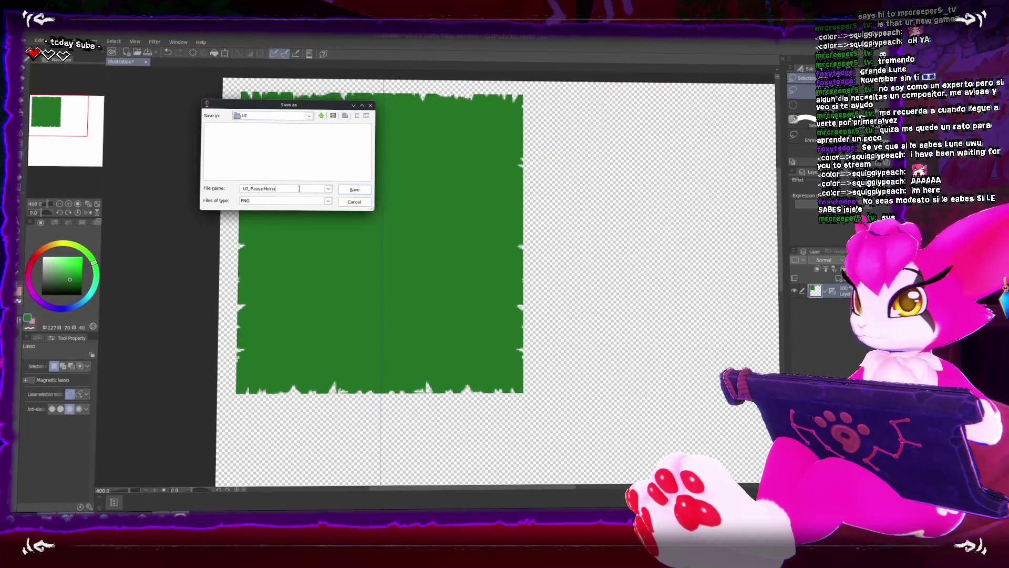
click(355, 191)
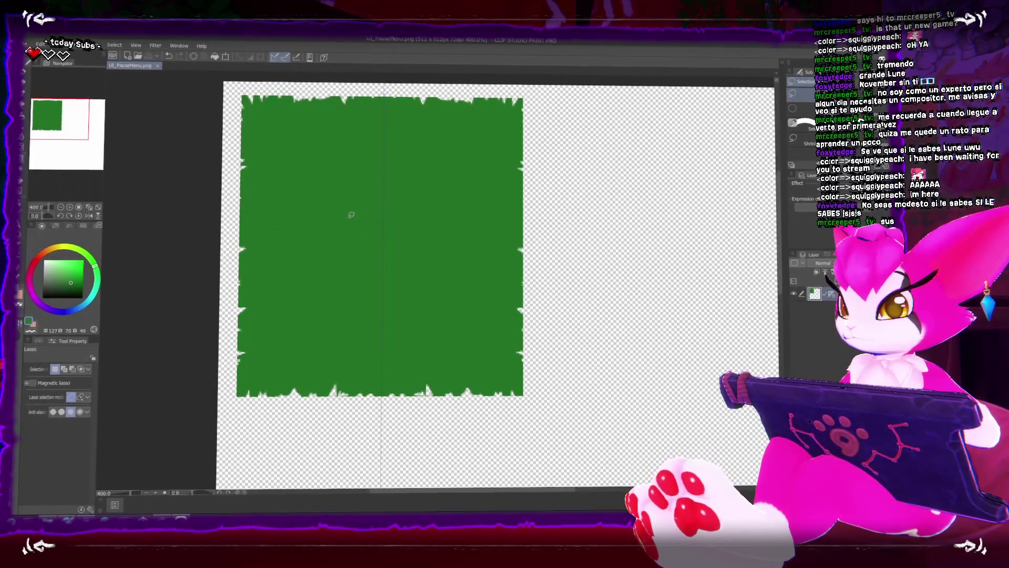
click(163, 489)
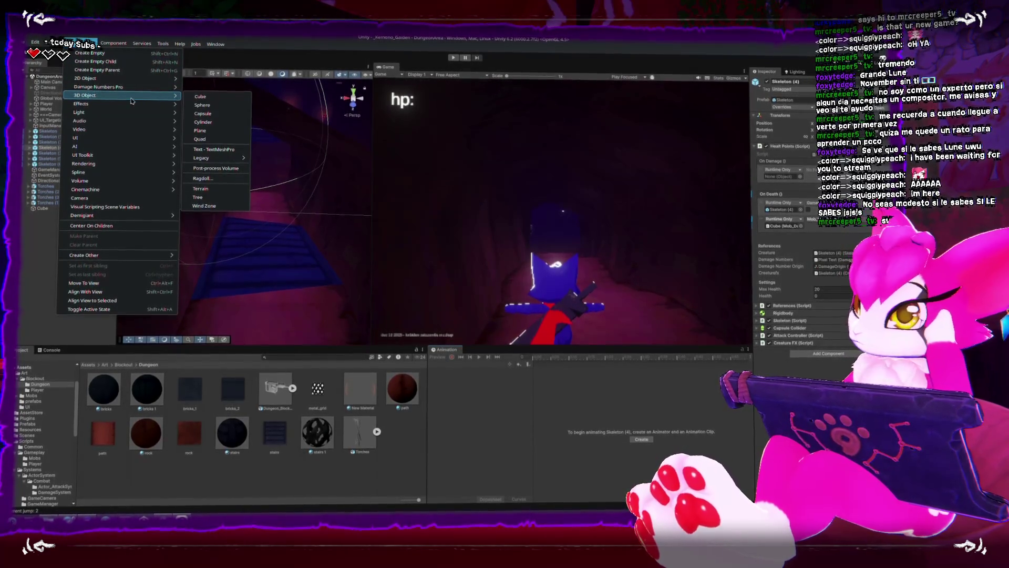
Add a UI Canvas to the dungeon scene and frame it in the Scene view
mouse_move(134, 138)
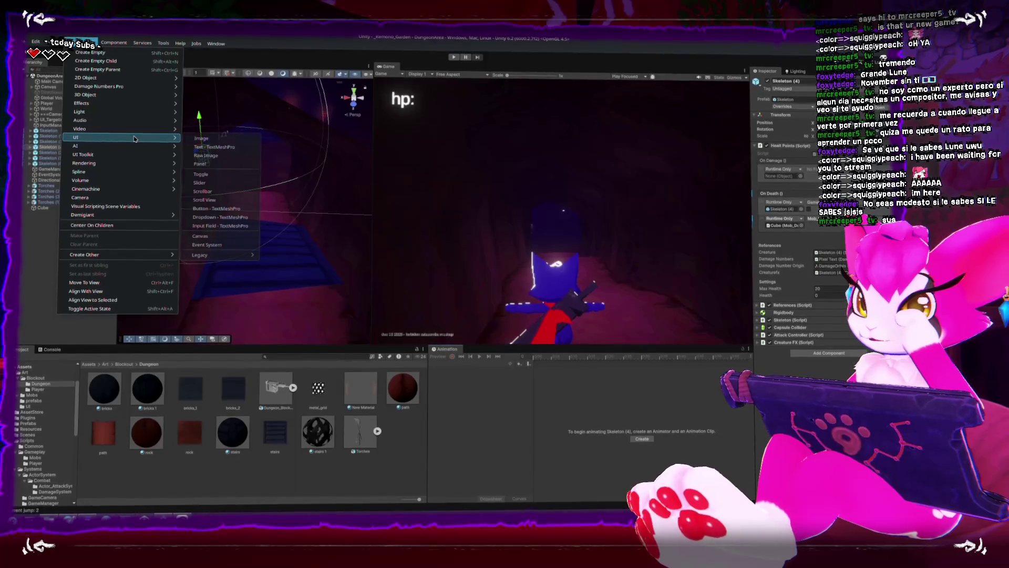
click(228, 231)
key(f)
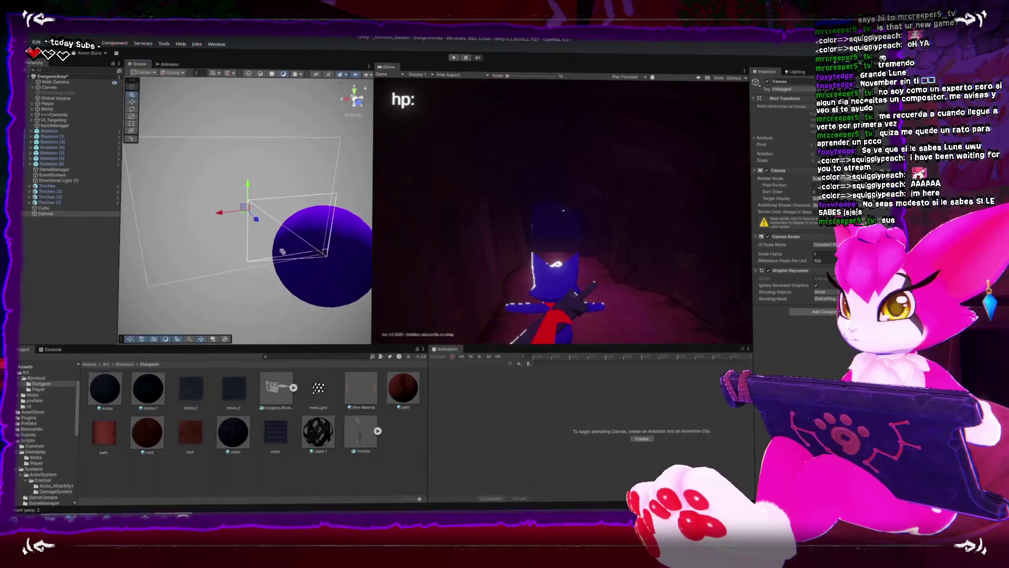
drag(283, 251, 362, 215)
drag(434, 211, 249, 215)
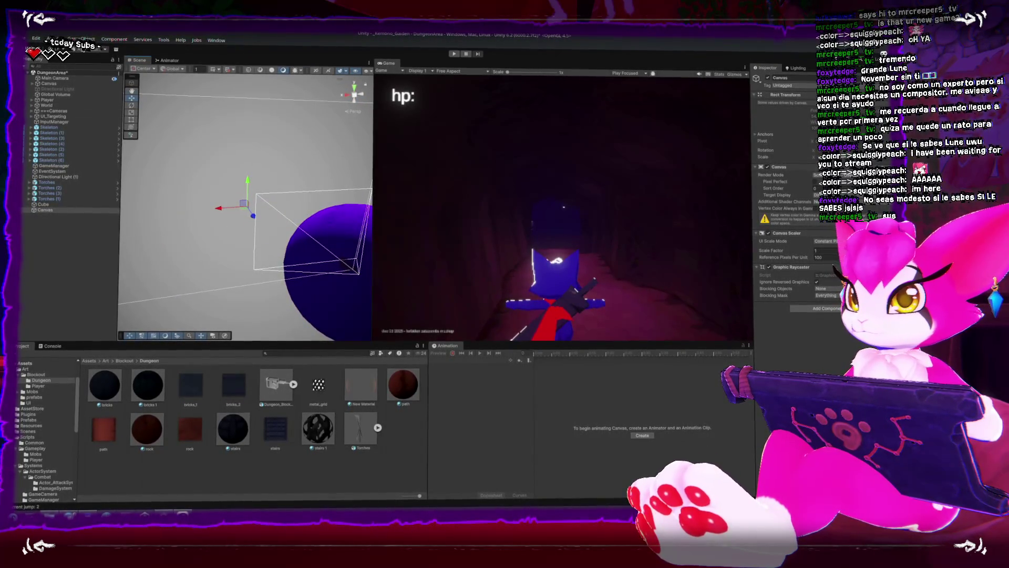
Add a Panel inside the Canvas, giving a translucent white overlay
click(80, 40)
click(766, 64)
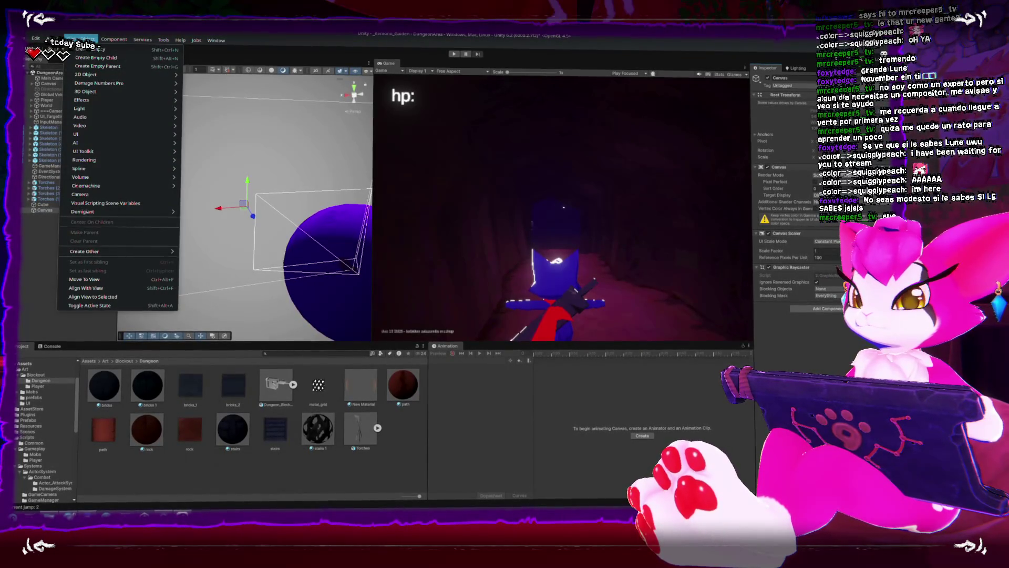
mouse_move(125, 138)
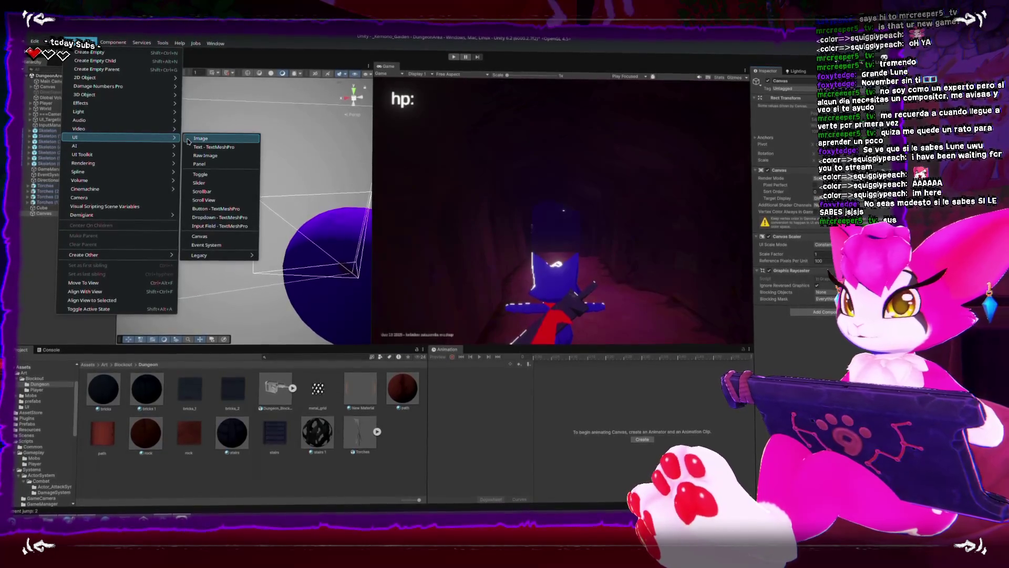
click(199, 164)
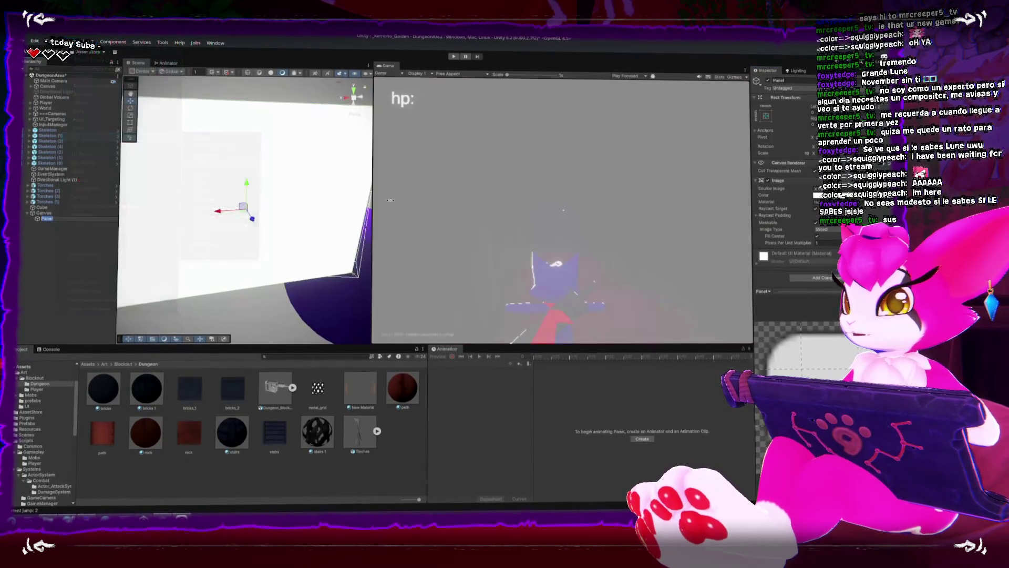
Shrink the white panel by dragging its corner with the Rect tool
key(t)
mouse_move(332, 151)
mouse_down()
mouse_move(255, 168)
mouse_move(270, 181)
mouse_up()
scroll(236, 252, up, 3)
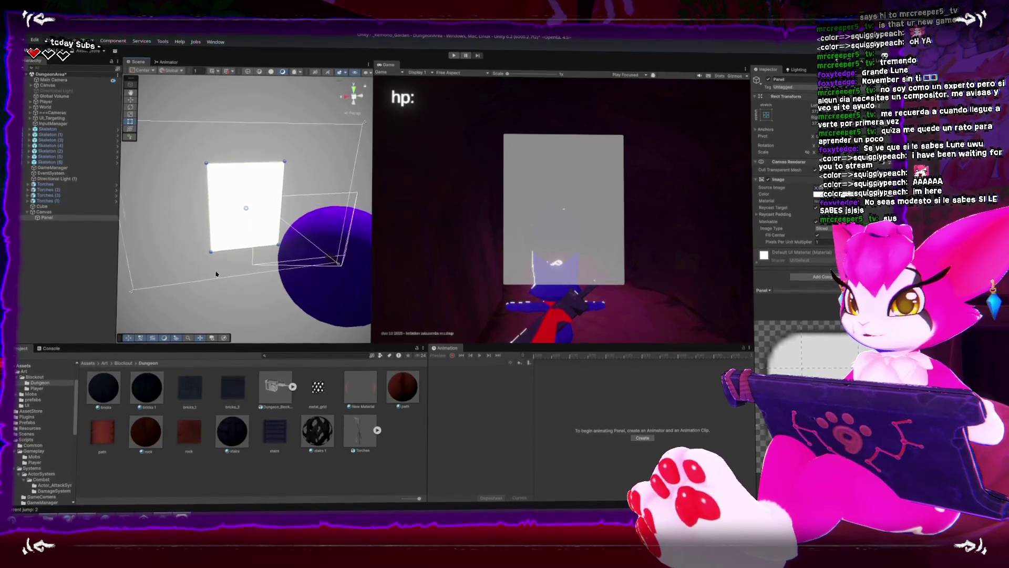
Set the UI_PauseMenu image's Texture Type to Sprite (2D and UI)
click(28, 404)
click(258, 387)
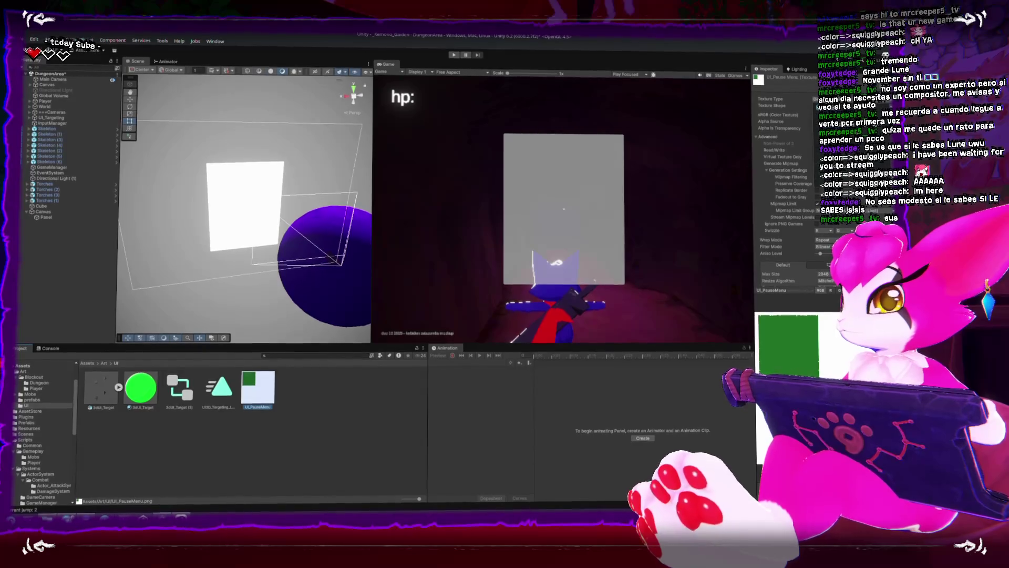
click(821, 99)
click(831, 126)
scroll(783, 184, down, 2)
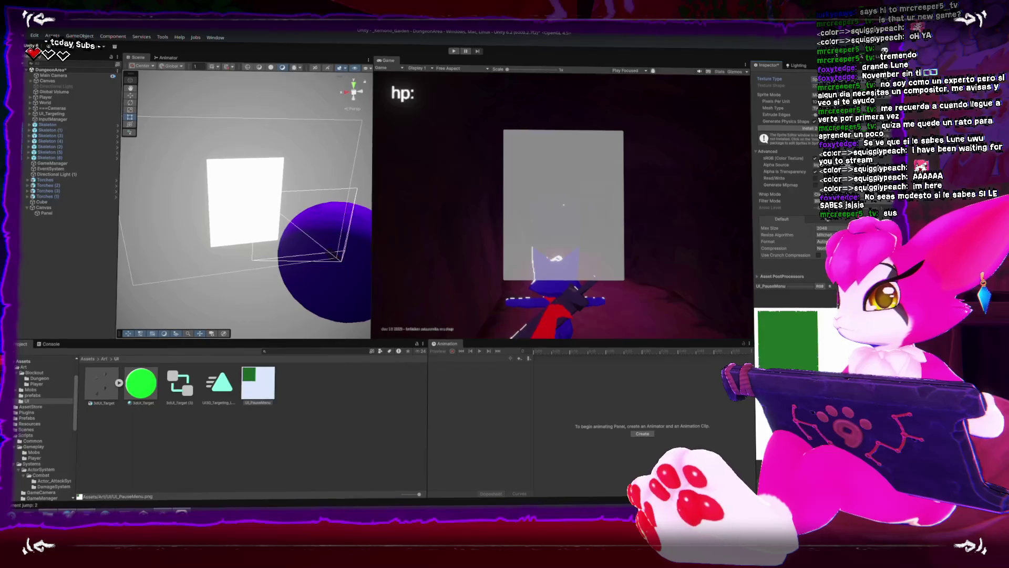
scroll(783, 184, up, 2)
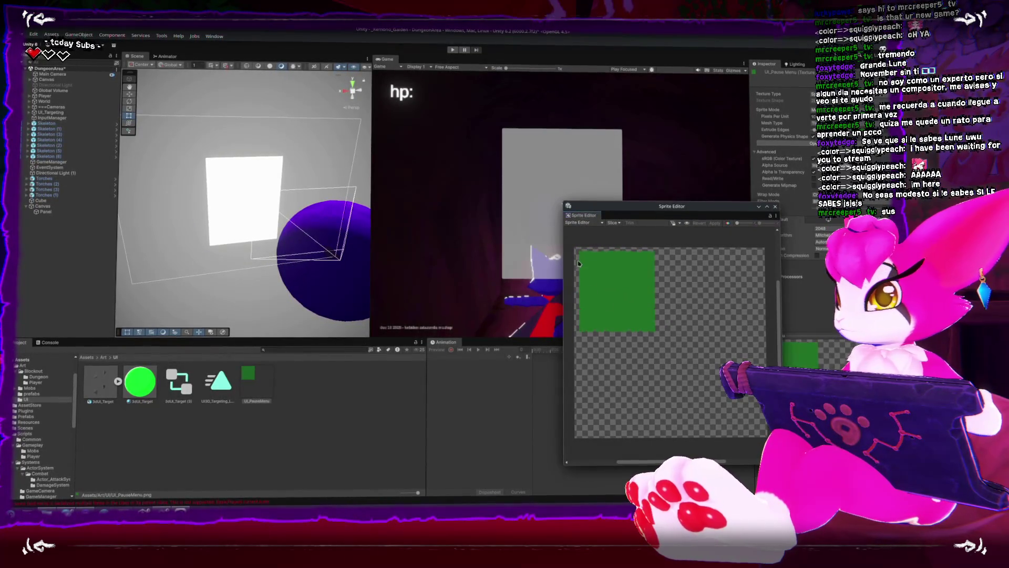
Trim a sprite rect to UI_PauseMenu's green area, rename it UI_PauseMenu_bgpanel and apply
drag(576, 247, 678, 347)
click(631, 227)
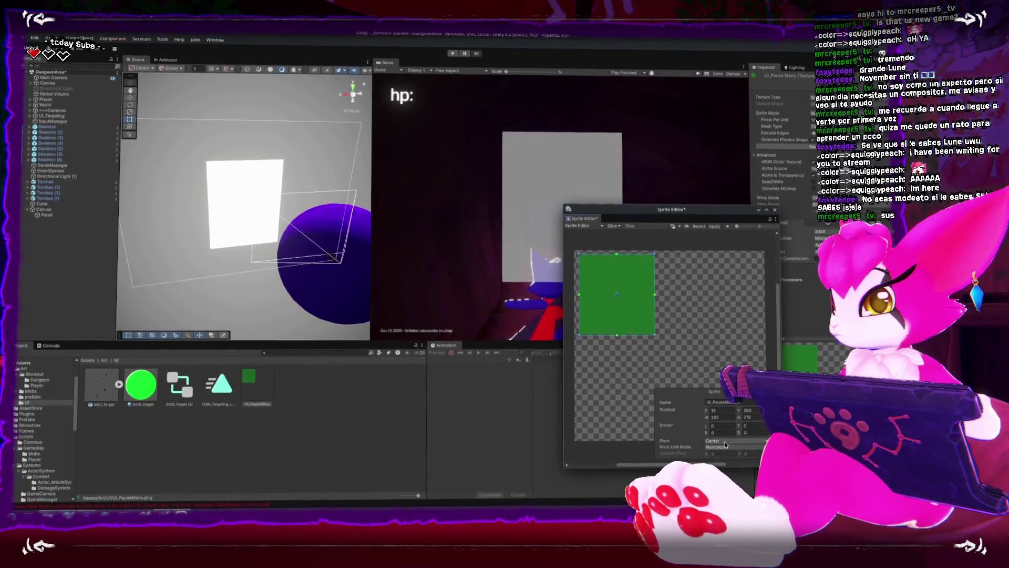
drag(631, 207, 588, 175)
text(_bg)
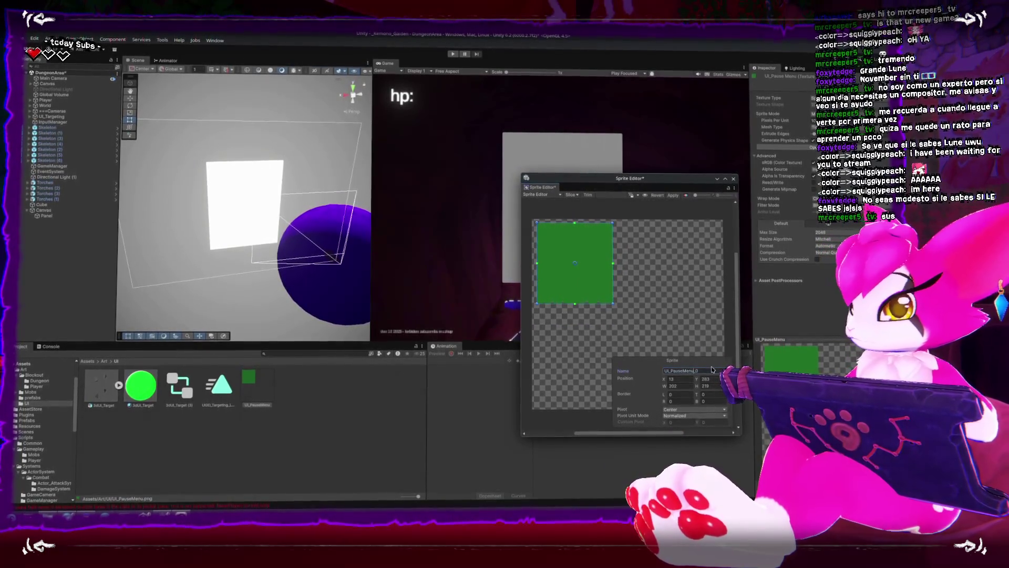
text(panel)
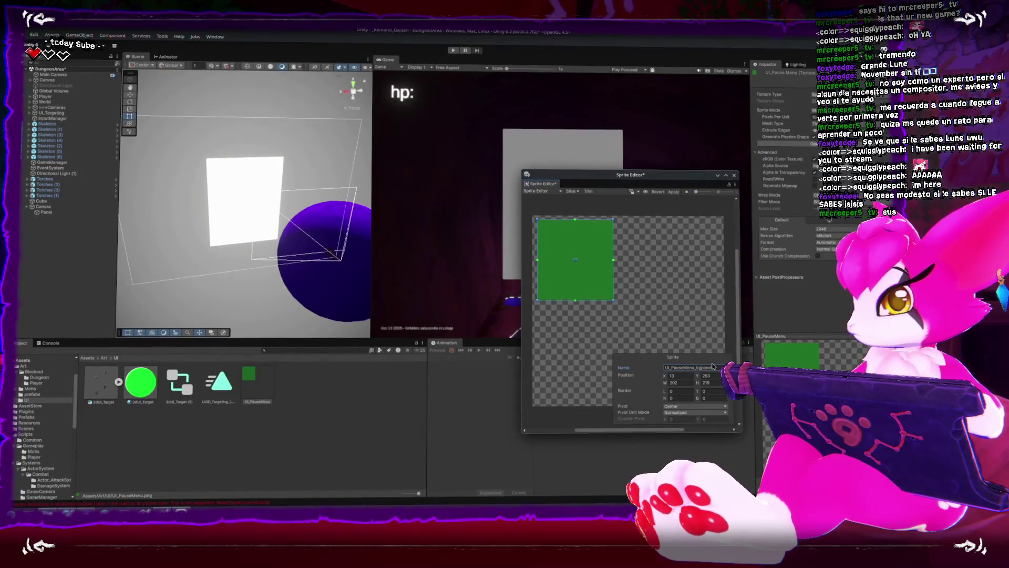
click(673, 192)
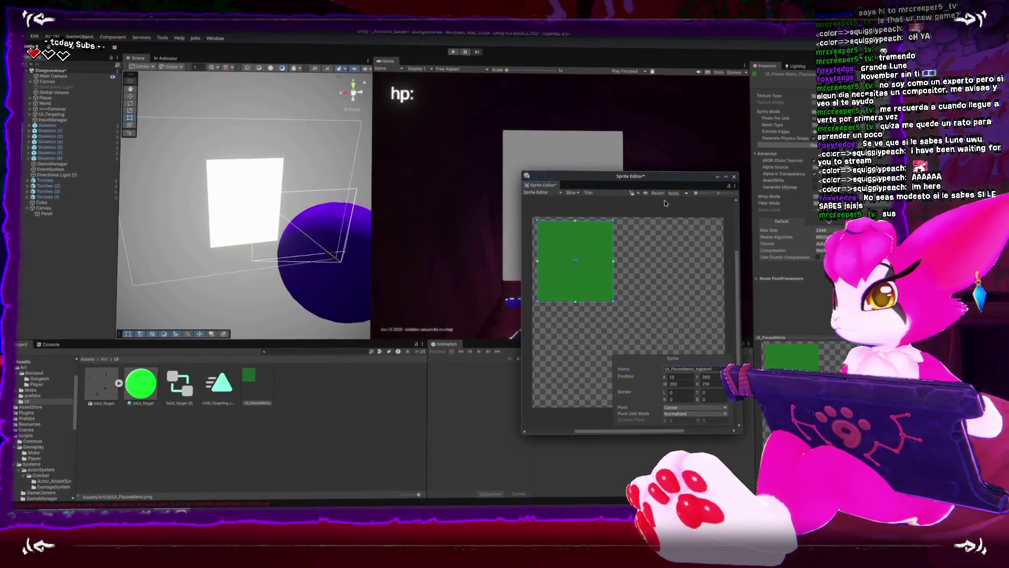
click(734, 177)
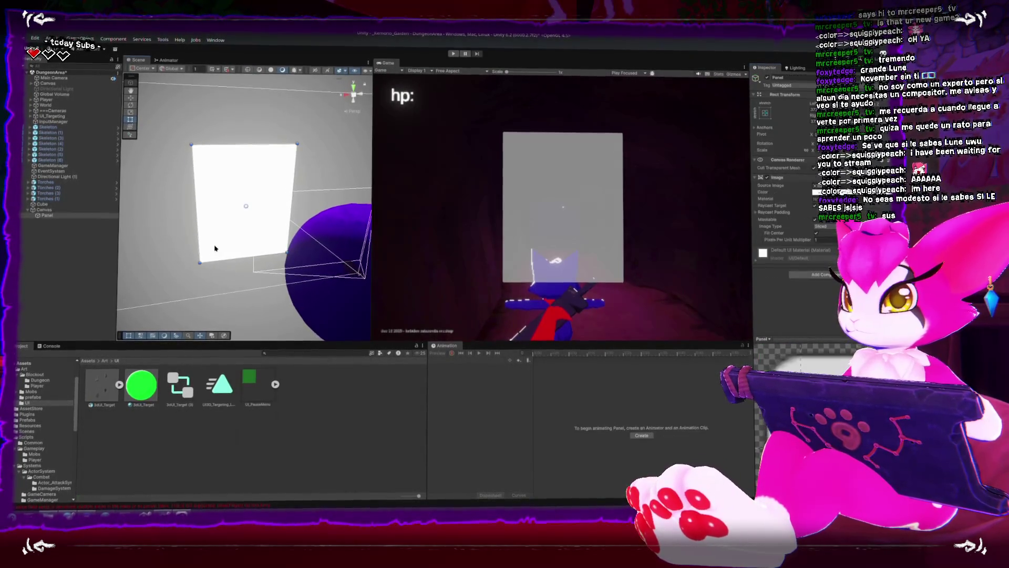
click(234, 219)
click(254, 385)
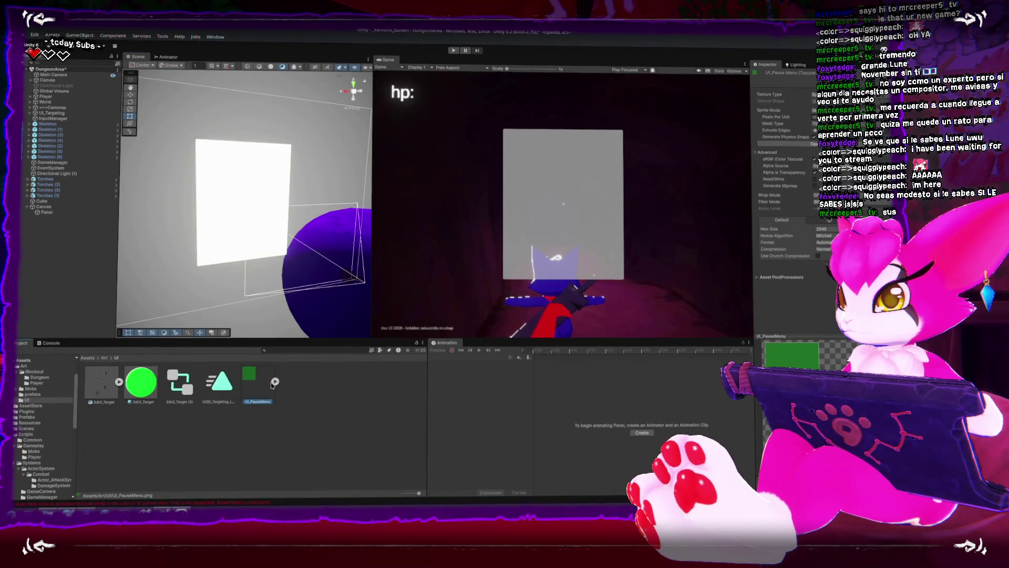
Use the green sprite as the Panel's Source Image and apply top 15, right 15 and left borders
click(47, 213)
drag(842, 187, 840, 187)
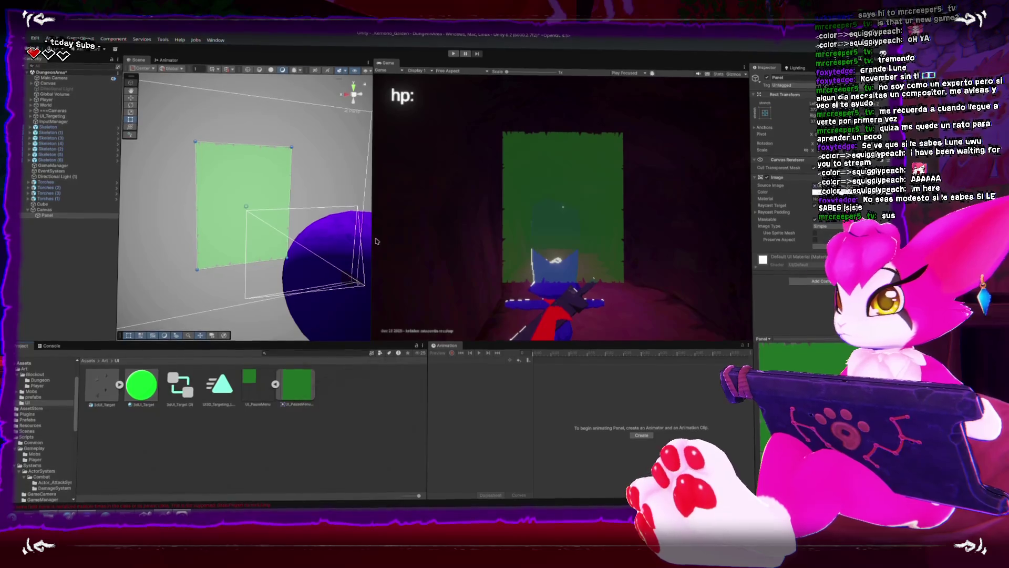
scroll(317, 229, up, 5)
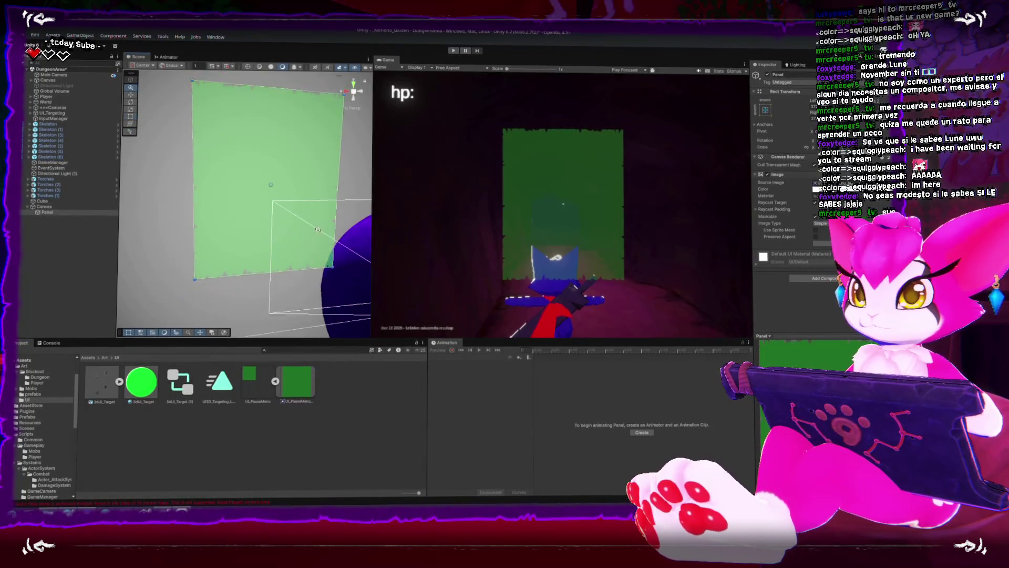
scroll(317, 229, up, 2)
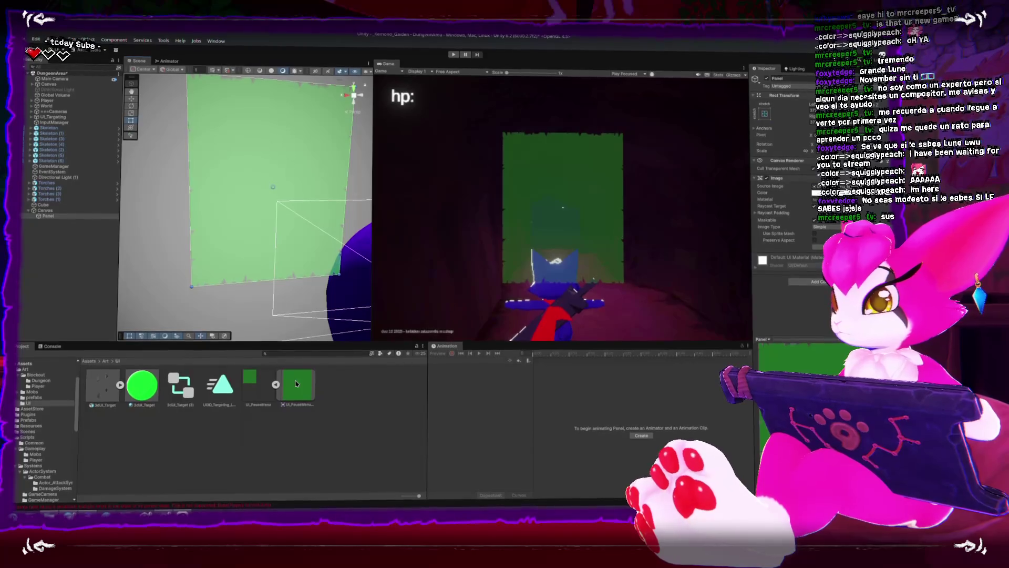
click(812, 148)
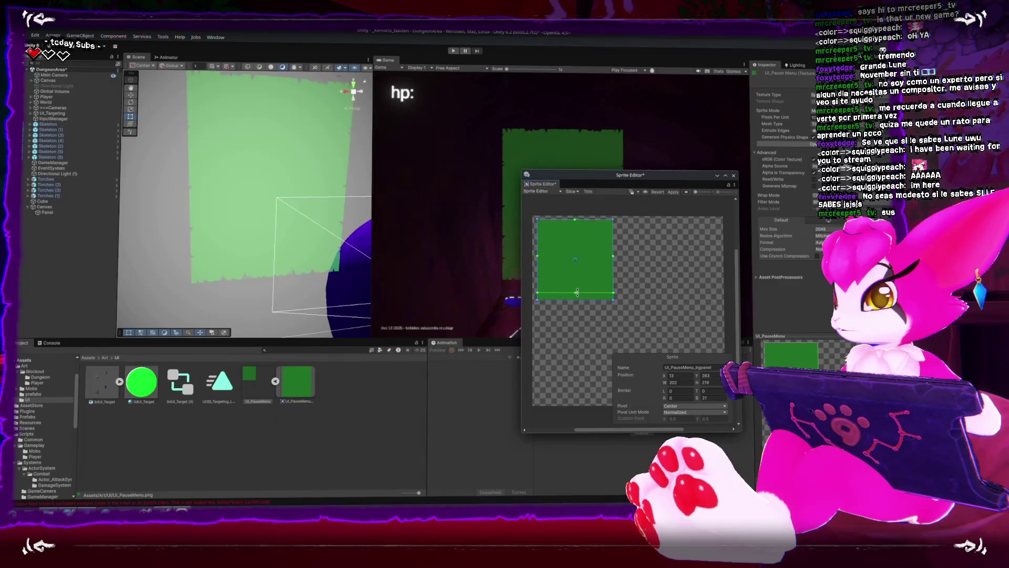
drag(575, 220, 575, 225)
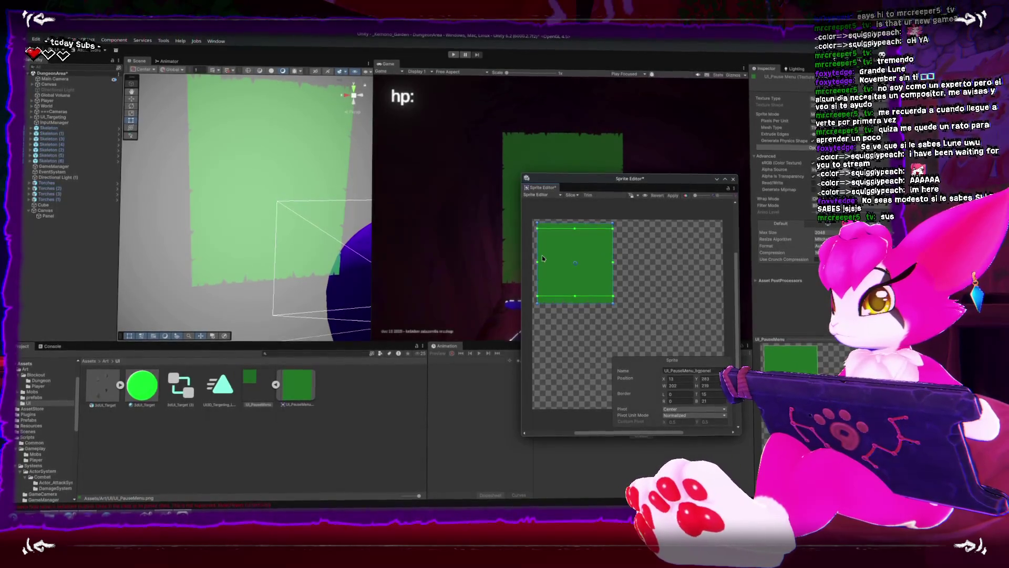
drag(539, 263, 543, 263)
drag(613, 263, 606, 259)
click(674, 193)
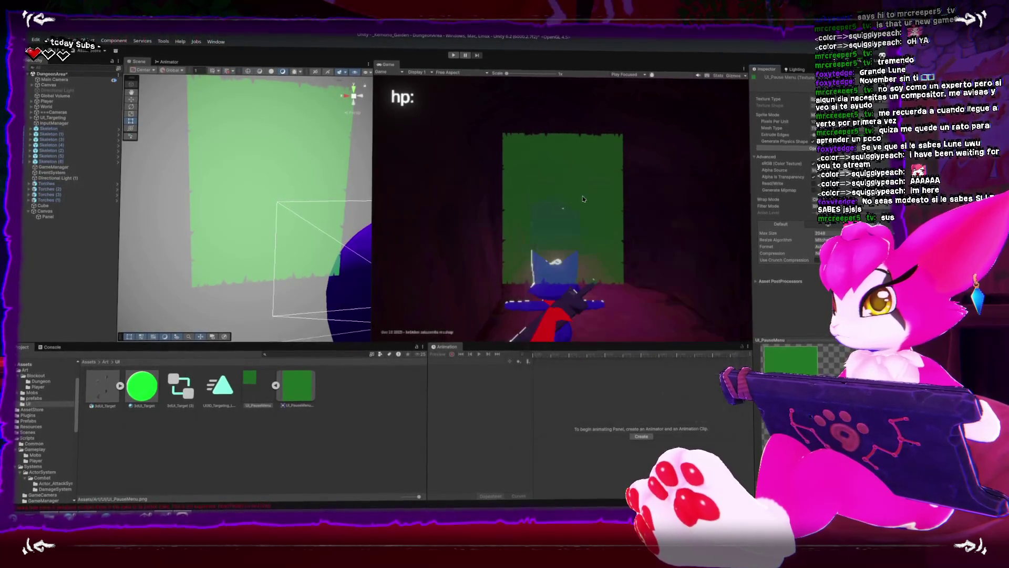
Set the Panel image type to Tiled and lower its Pixels Per Unit Multiplier
click(230, 198)
click(832, 228)
click(834, 235)
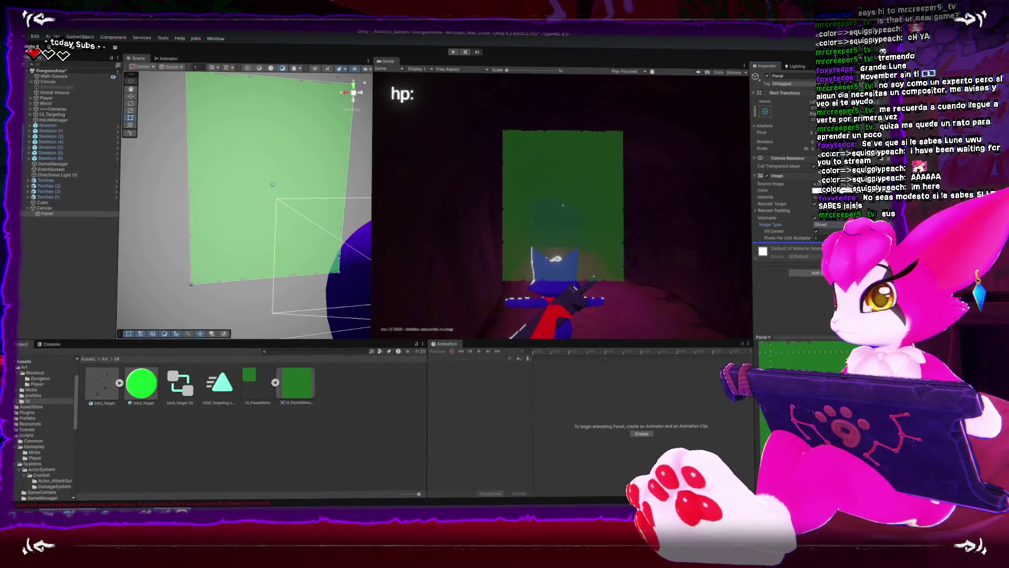
click(828, 225)
click(833, 252)
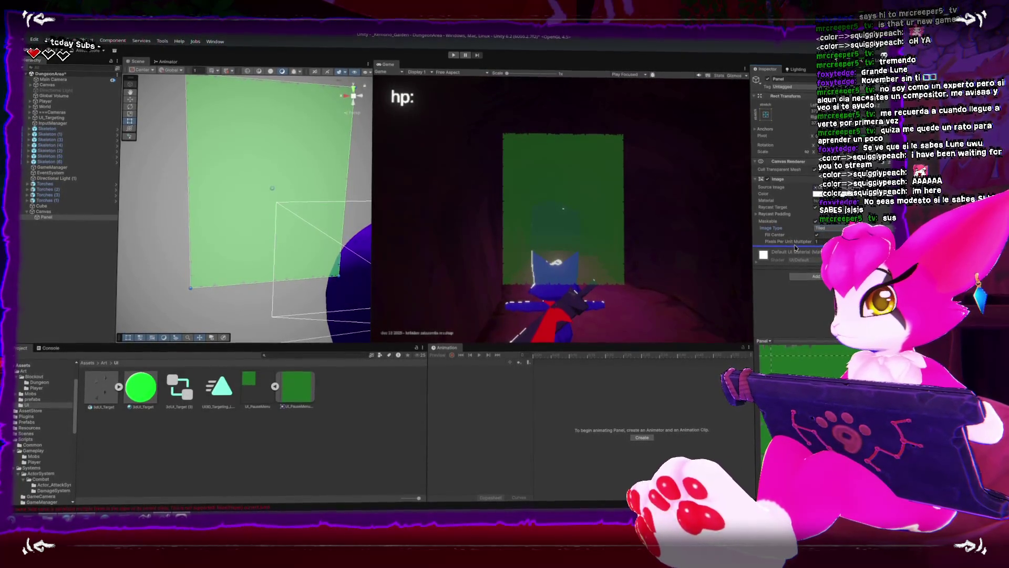
drag(794, 239, 779, 239)
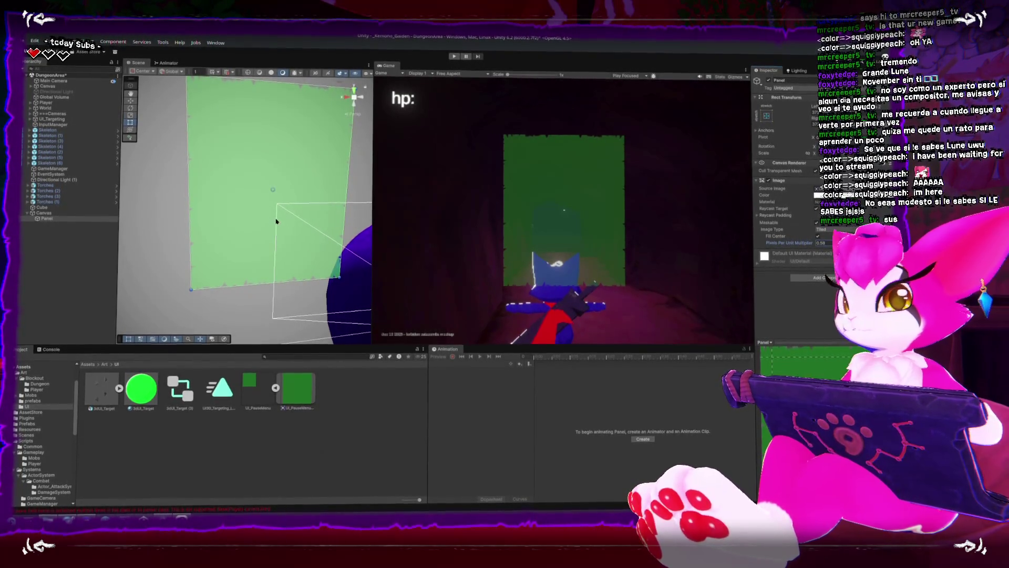
click(818, 196)
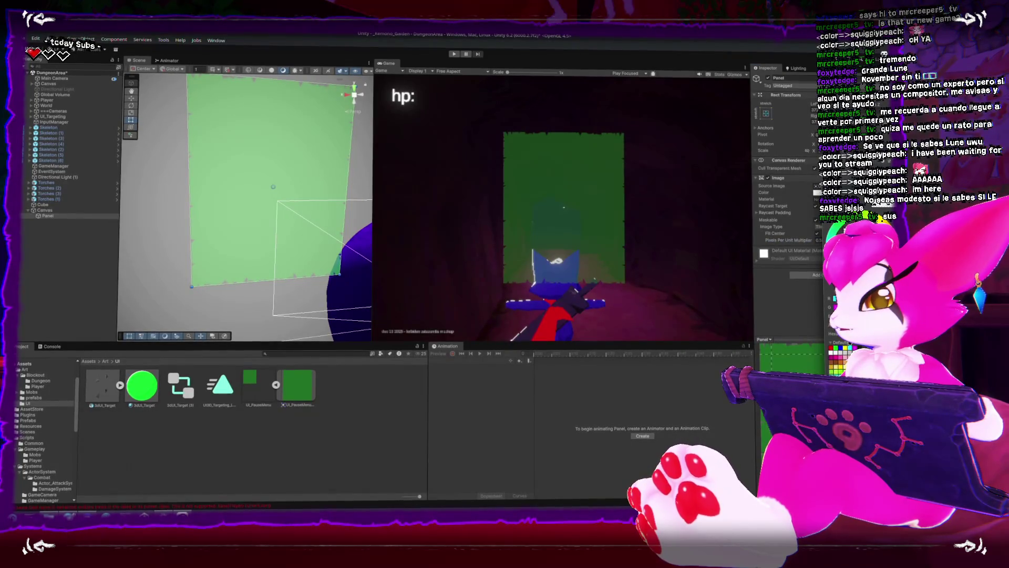
Make the panel opaque bright green, rename the canvas GameMenu-Canvas, then bring up the font browser
drag(841, 326, 862, 326)
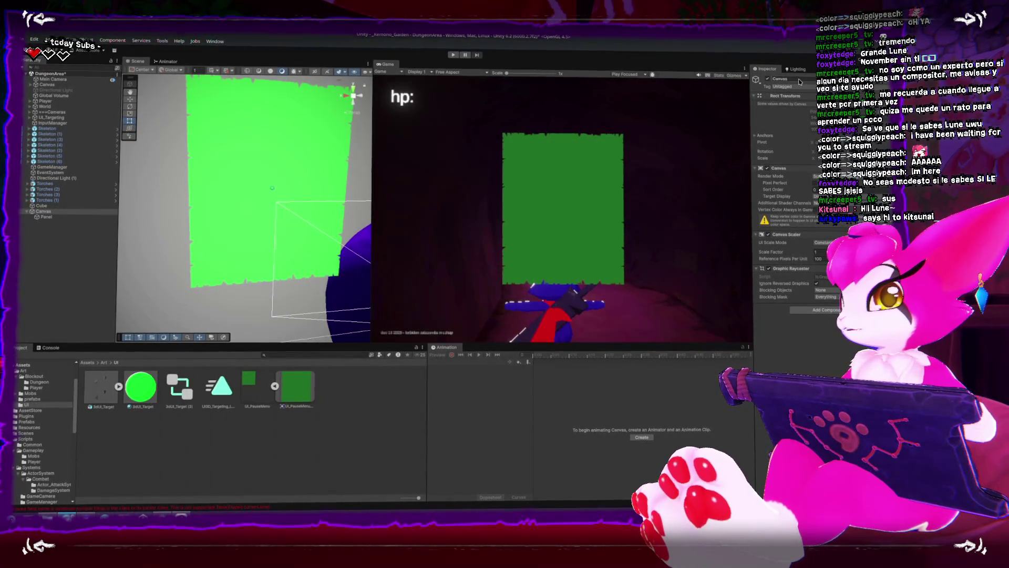
click(800, 80)
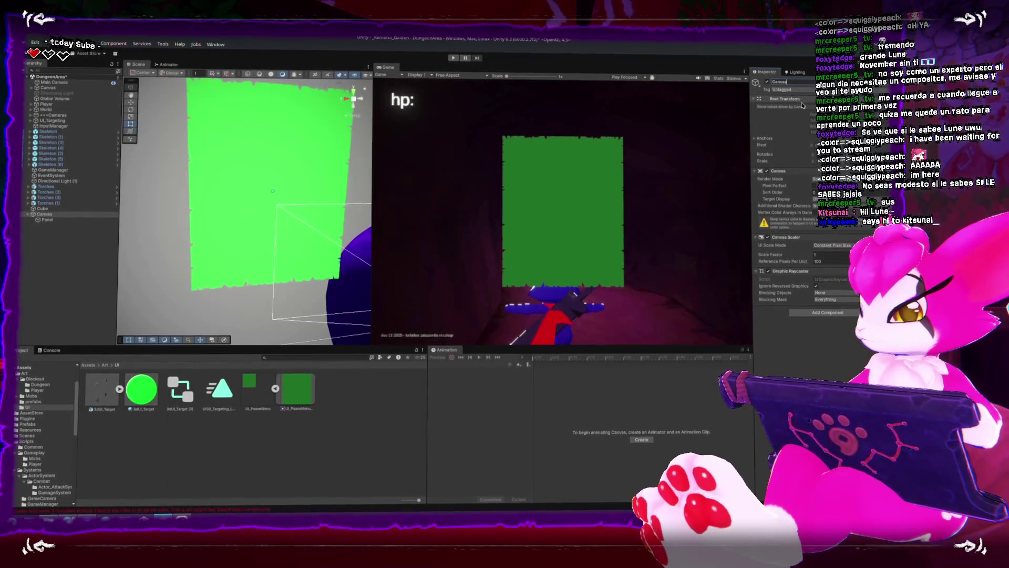
text(GameMe)
text(nu-)
key(Return)
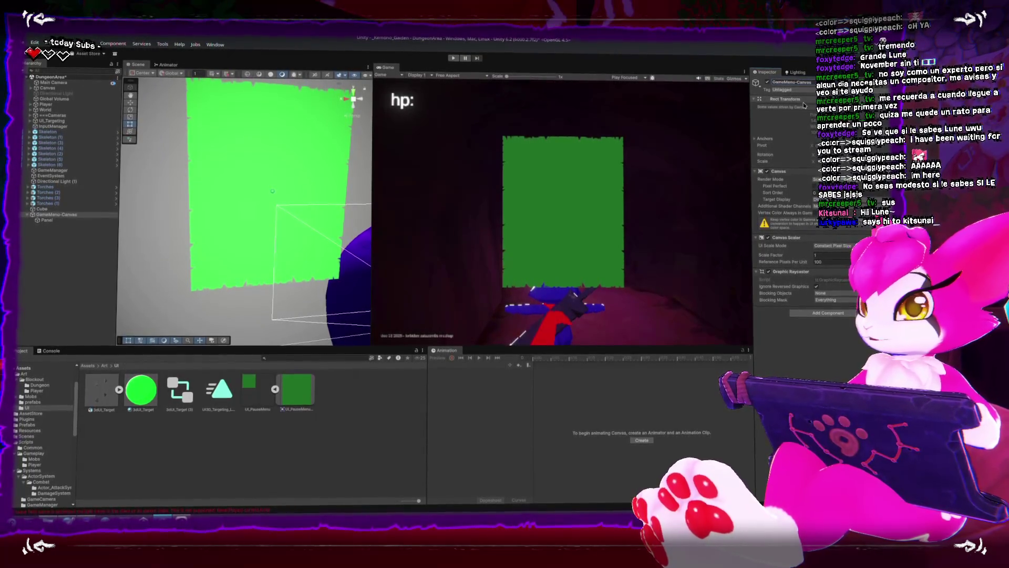
mouse_move(262, 236)
mouse_down()
mouse_move(234, 224)
mouse_move(218, 240)
mouse_move(247, 261)
mouse_up()
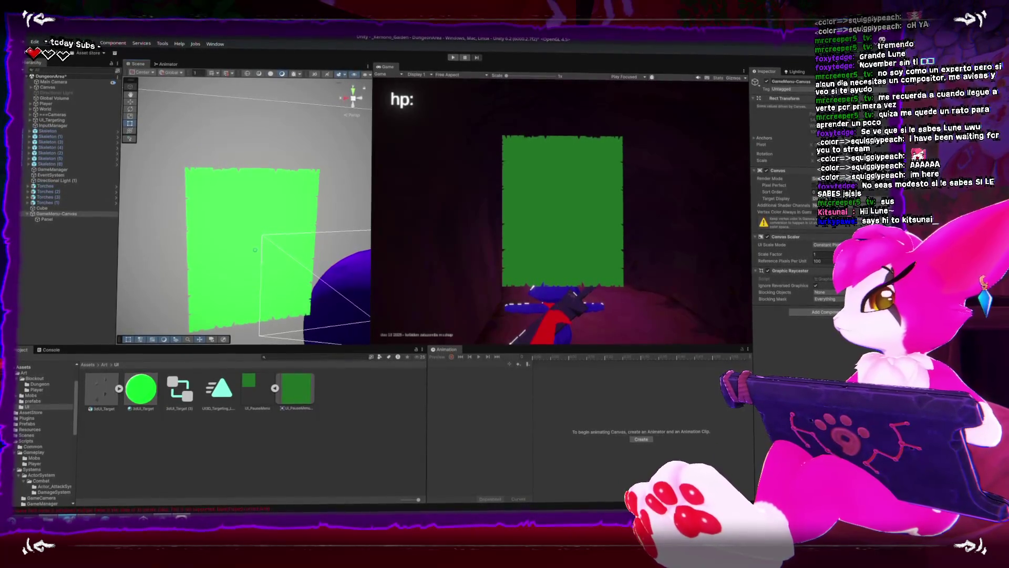
key(alt+Tab)
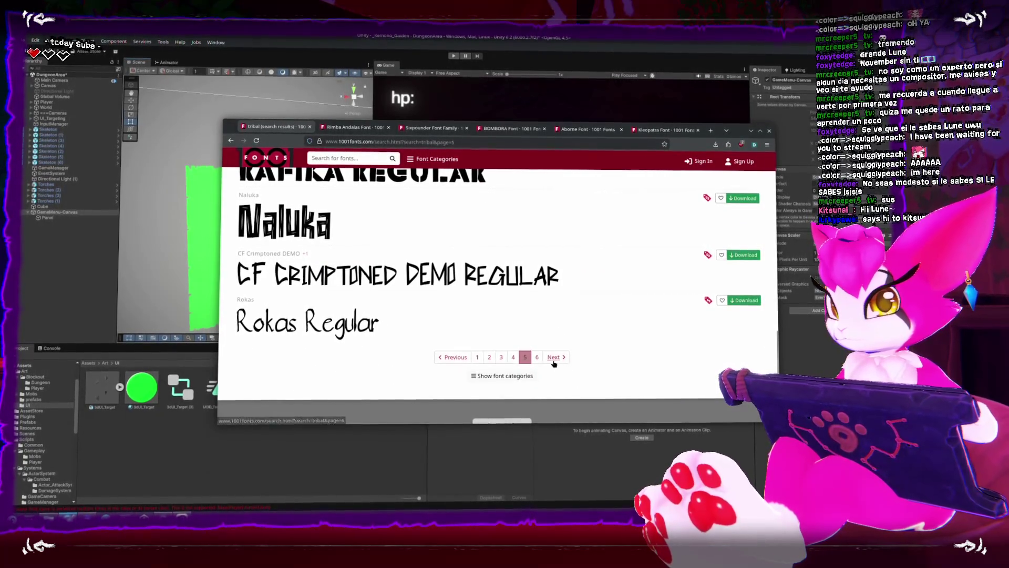
Go to the next page of tribal fonts and browse the Rimba Andalas, Sixpounder and BOMBORA pages
click(555, 358)
scroll(559, 357, down, 5)
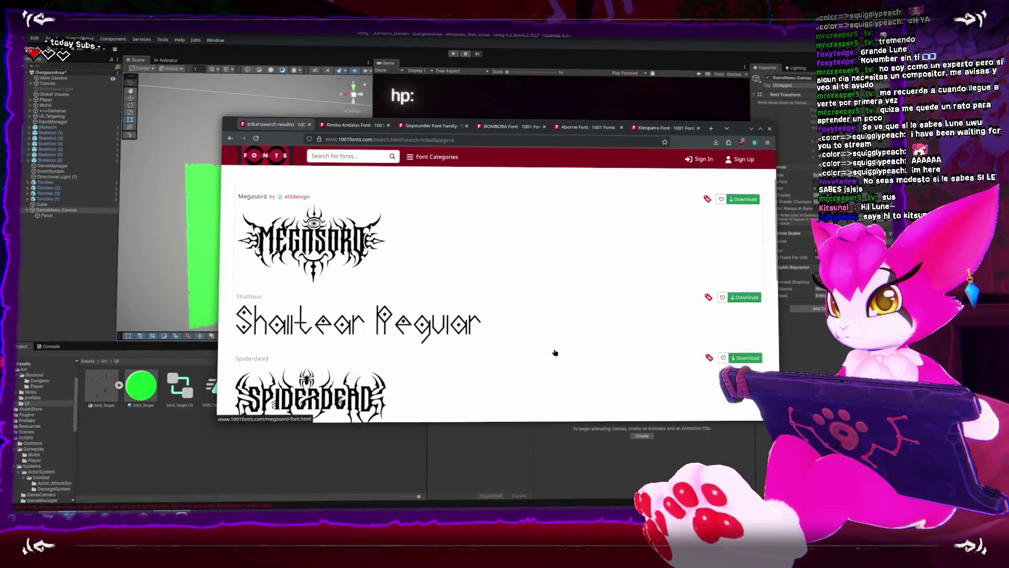
scroll(555, 354, down, 3)
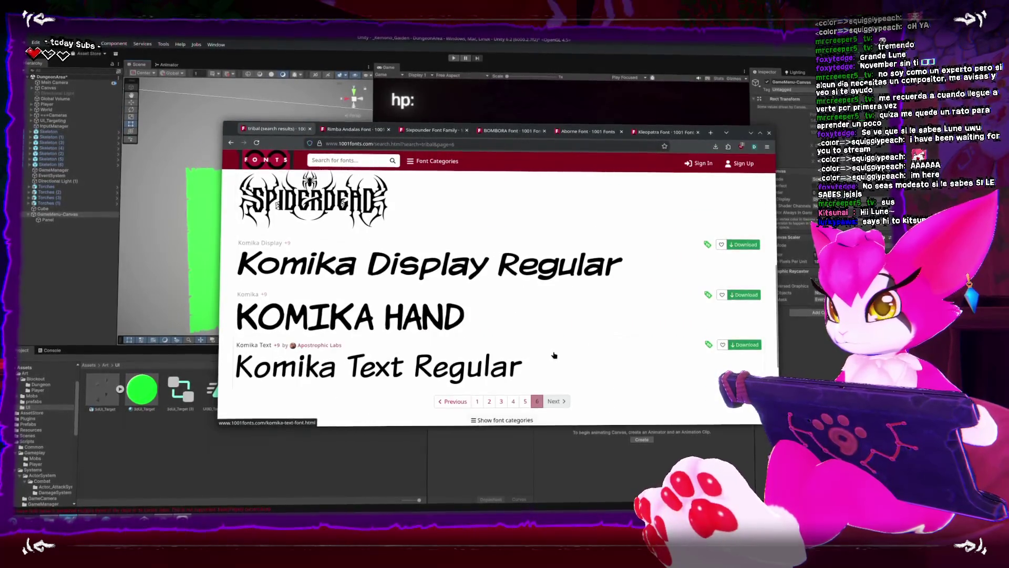
key(ctrl+Tab)
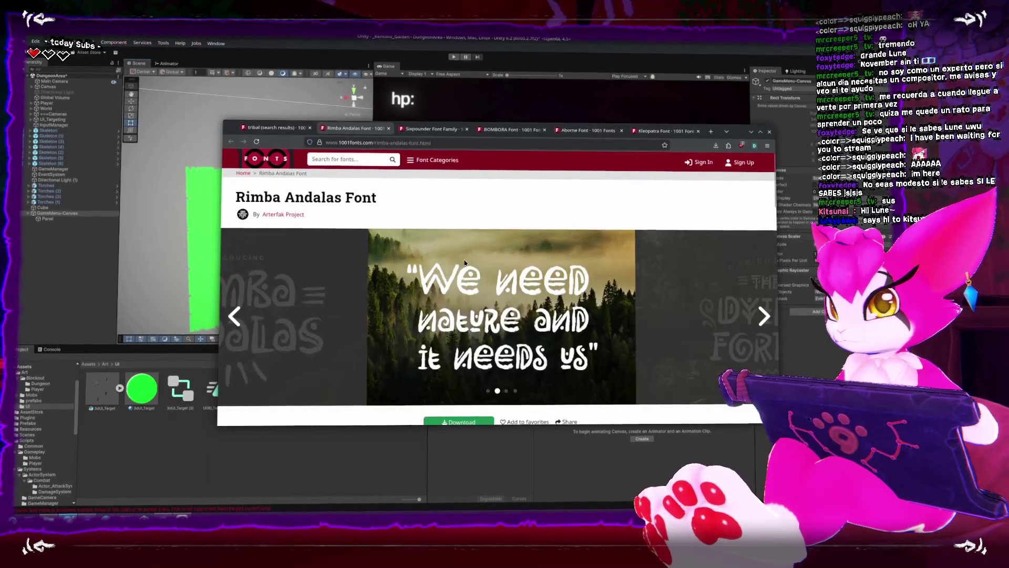
scroll(464, 261, down, 5)
scroll(464, 260, up, 5)
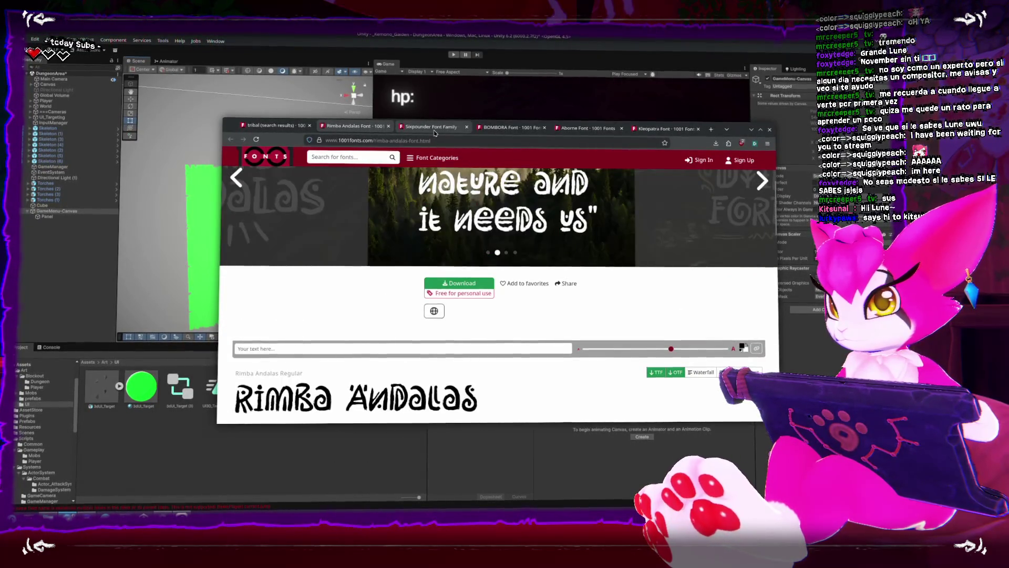
key(ctrl+Tab)
key(ctrl+Tab)
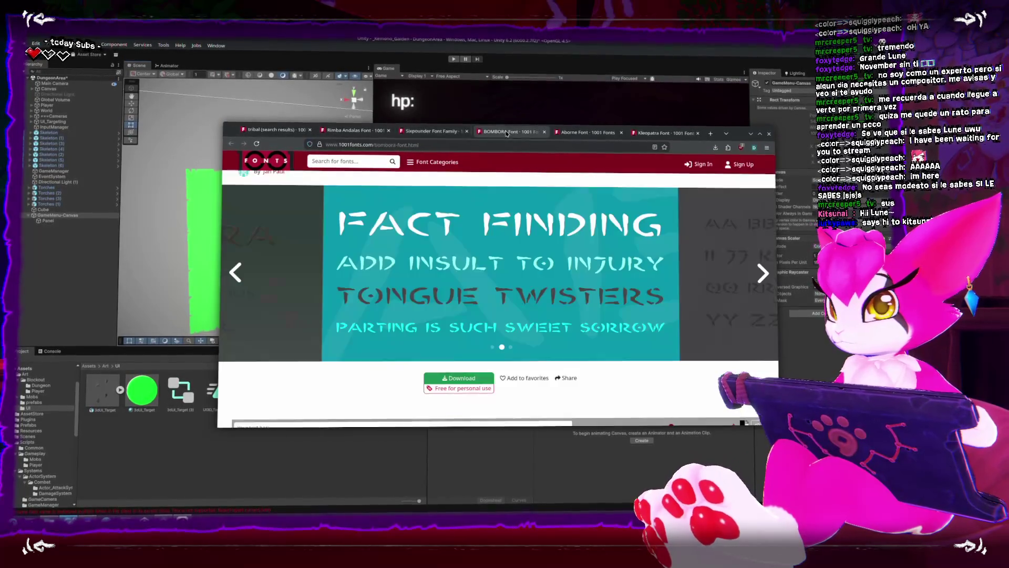
key(ctrl+Tab)
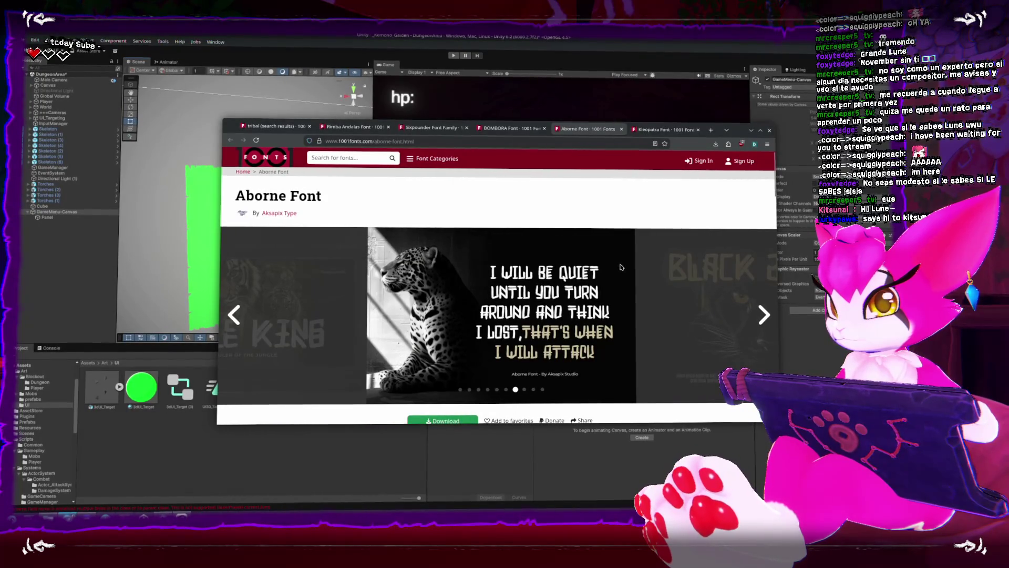
scroll(711, 314, down, 1)
scroll(711, 314, down, 1)
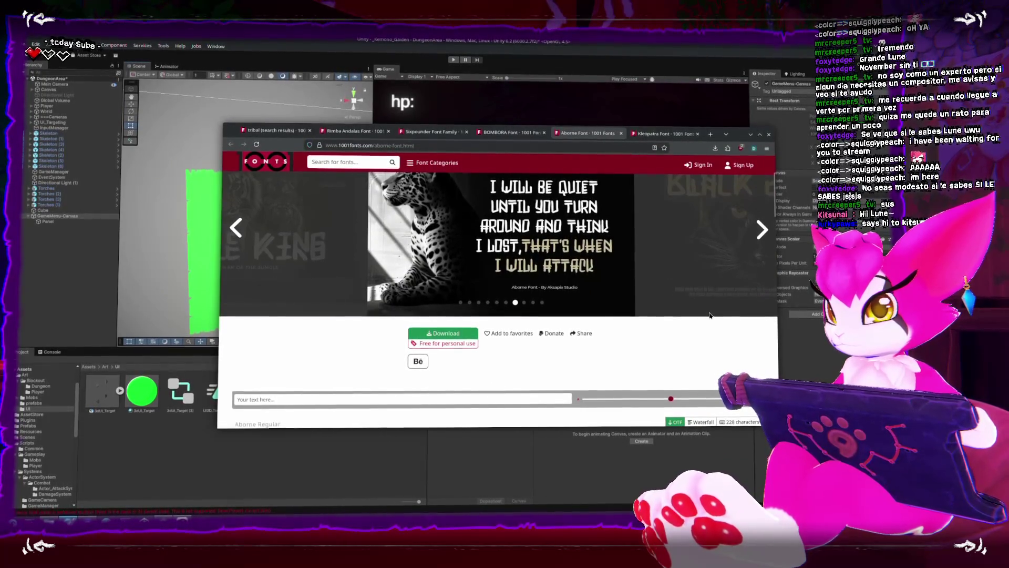
scroll(709, 315, down, 1)
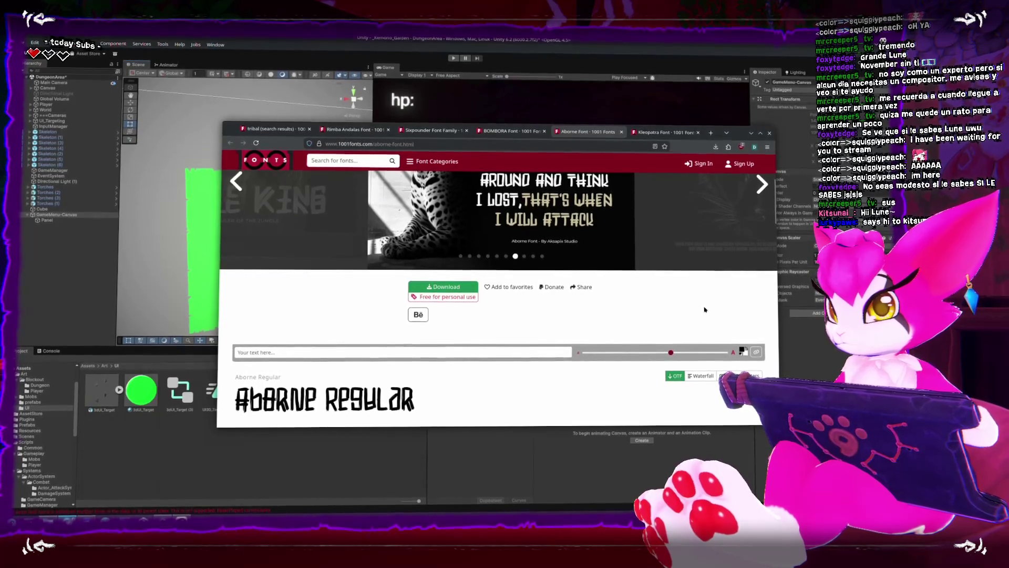
Download the Aborne and Kleopatra font zips into Downloads
click(451, 286)
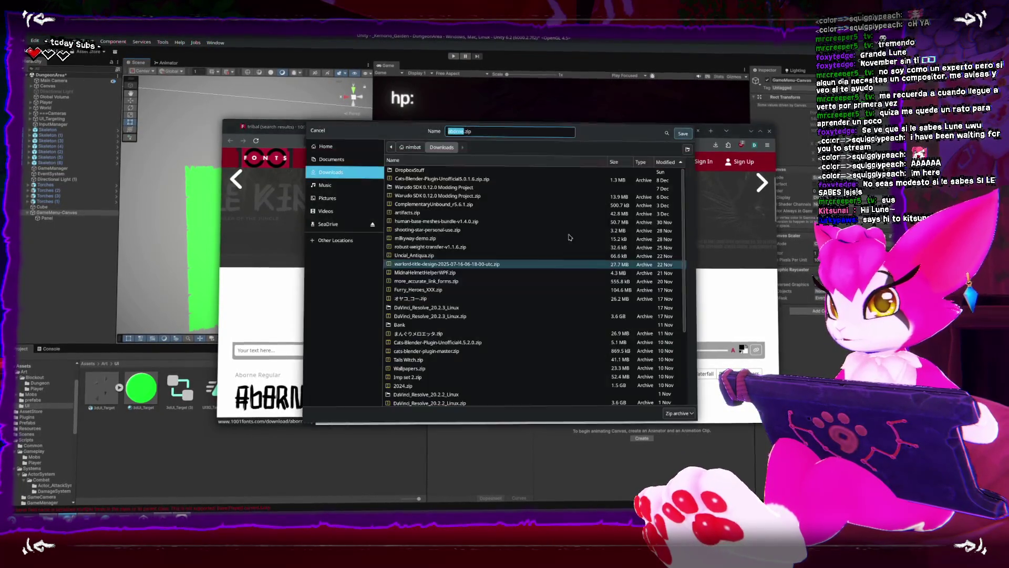
click(683, 135)
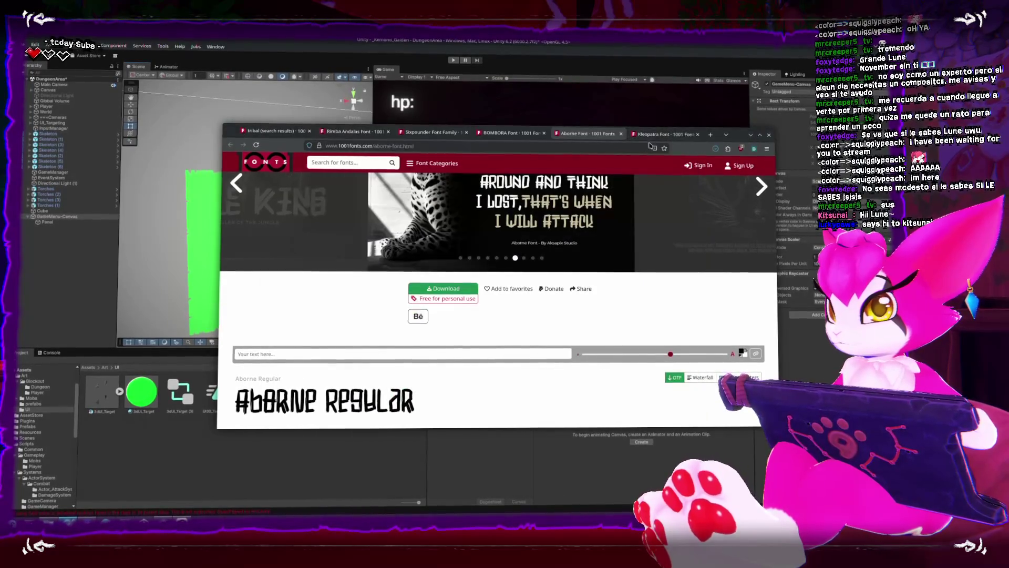
click(650, 137)
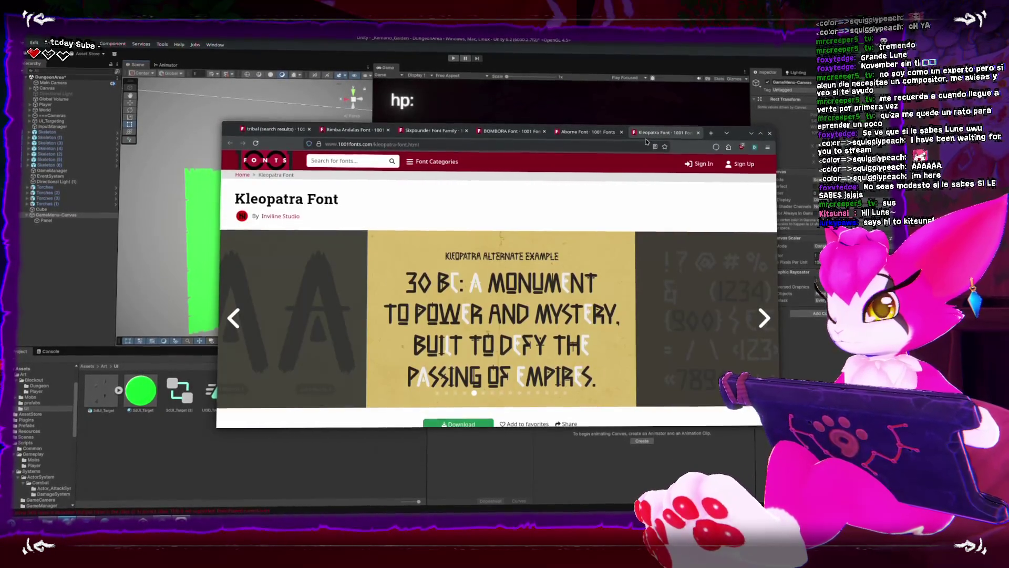
scroll(536, 257, down, 5)
scroll(537, 257, up, 3)
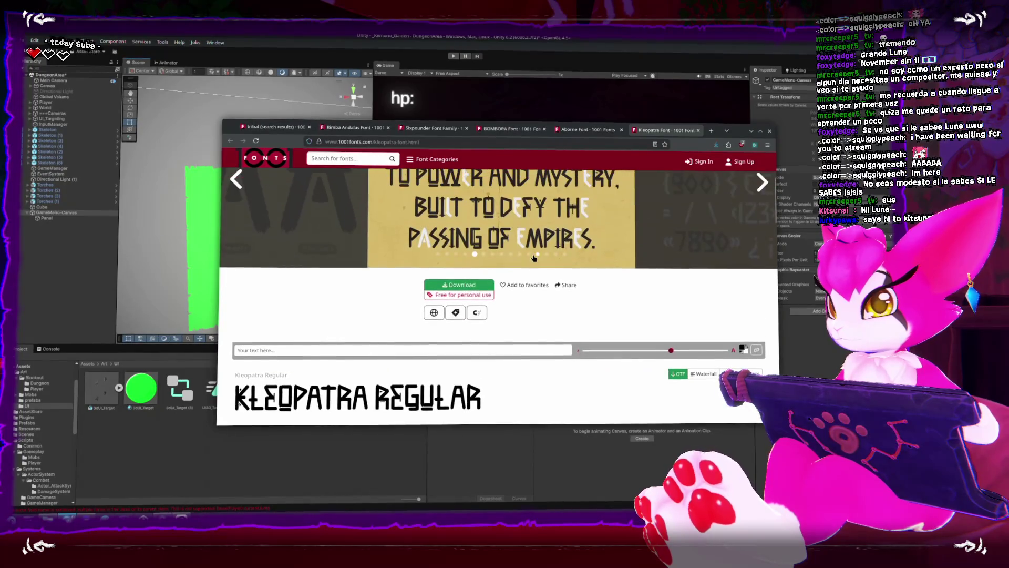
click(460, 288)
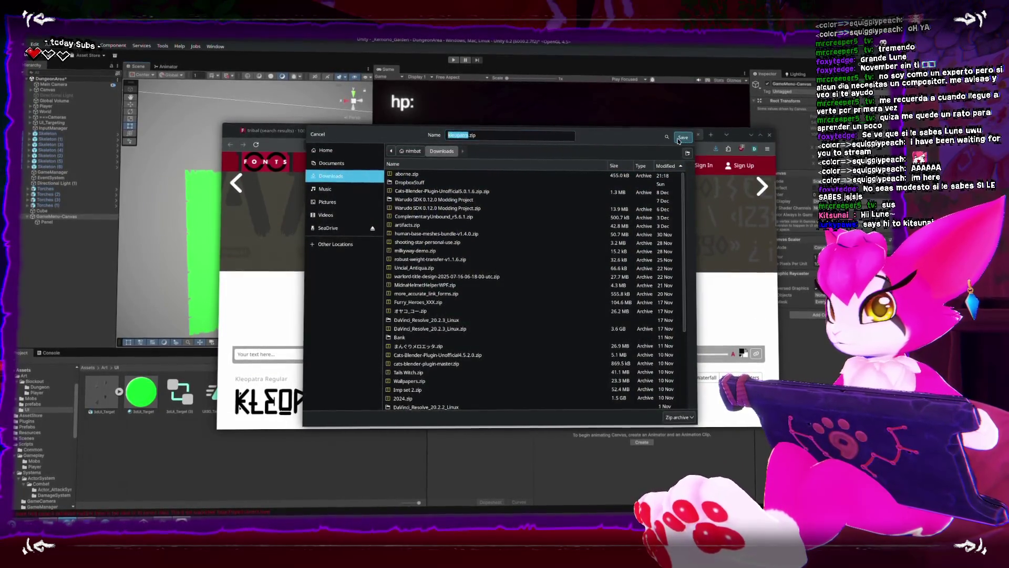
click(683, 135)
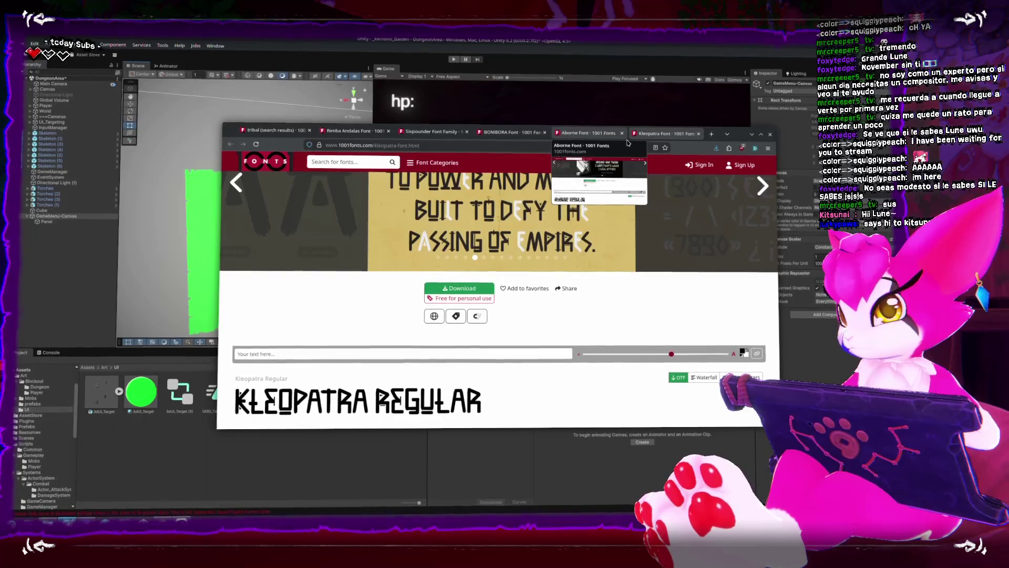
key(alt+Tab)
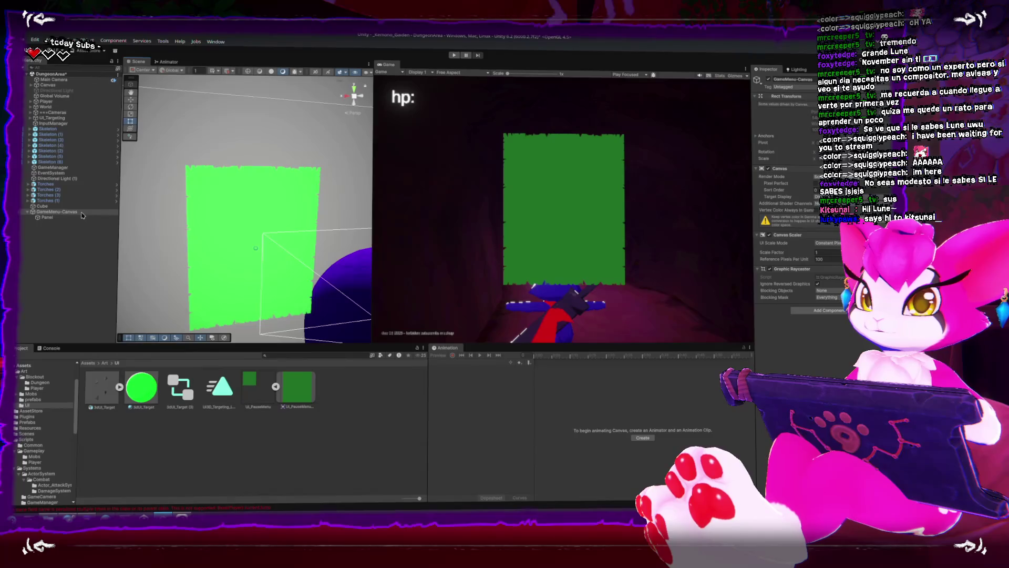
Add a Button - TextMeshPro under GameMenu-Canvas, undoing an accidental canvas deletion first
right_click(61, 213)
click(59, 215)
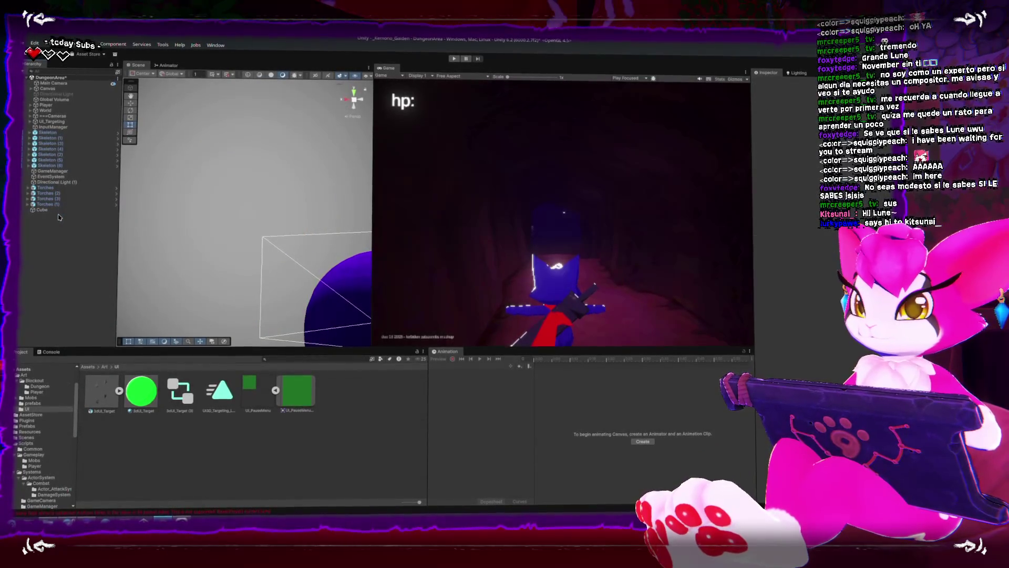
key(ctrl+z)
right_click(59, 214)
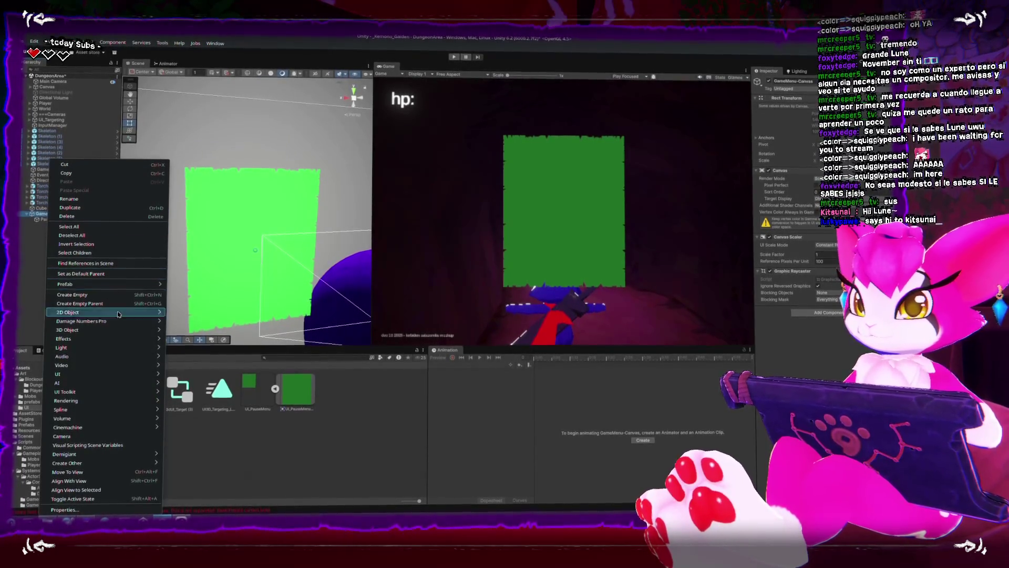
mouse_move(105, 374)
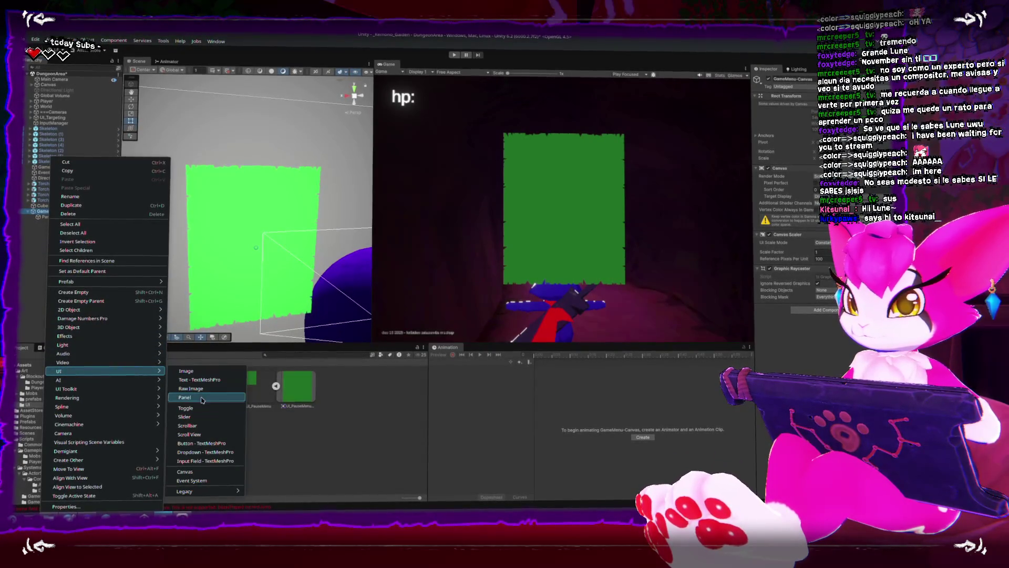
click(204, 443)
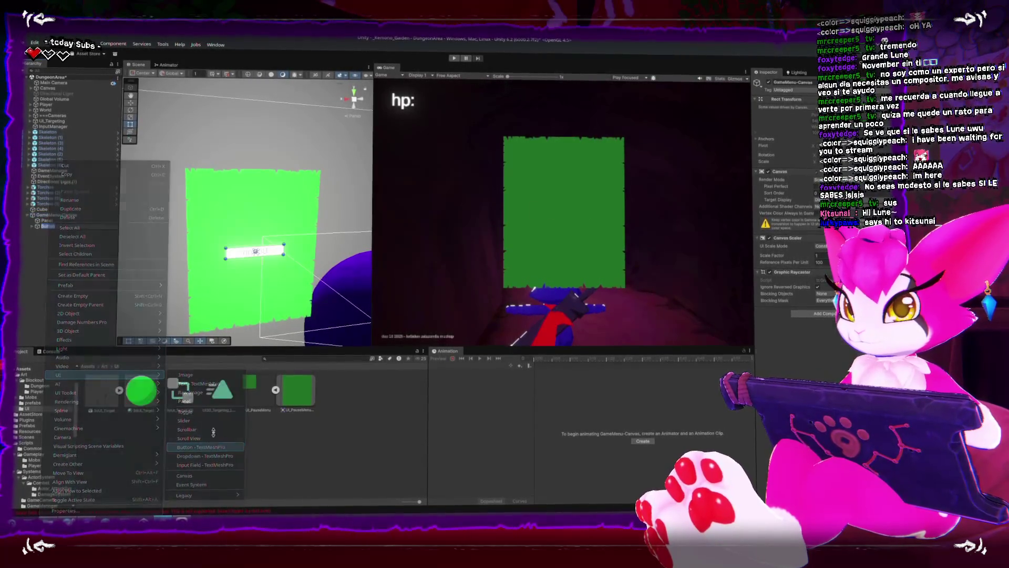
scroll(266, 253, up, 2)
mouse_move(266, 311)
mouse_down()
mouse_move(214, 274)
mouse_move(292, 228)
mouse_move(282, 188)
mouse_up()
key(w)
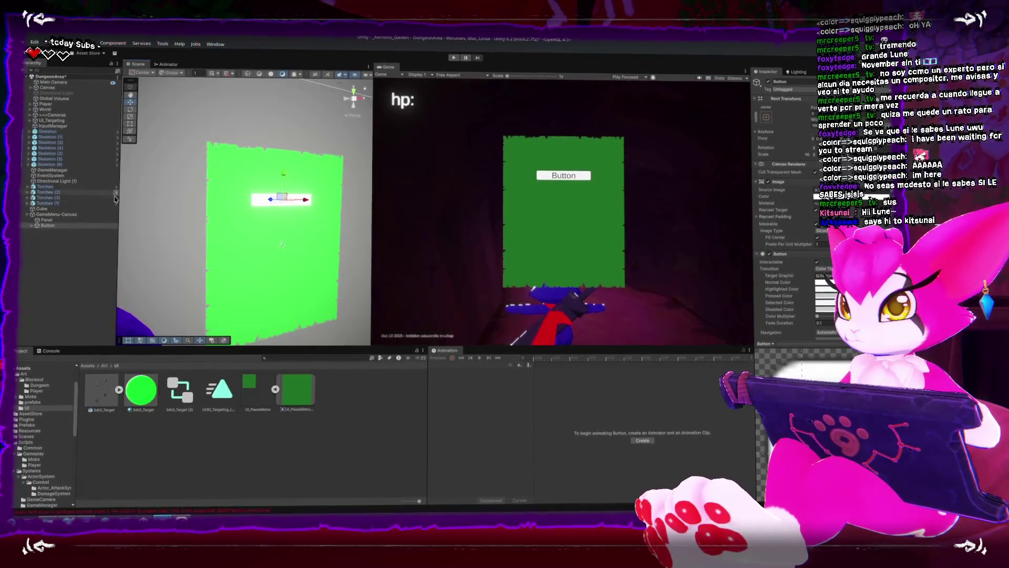
click(70, 215)
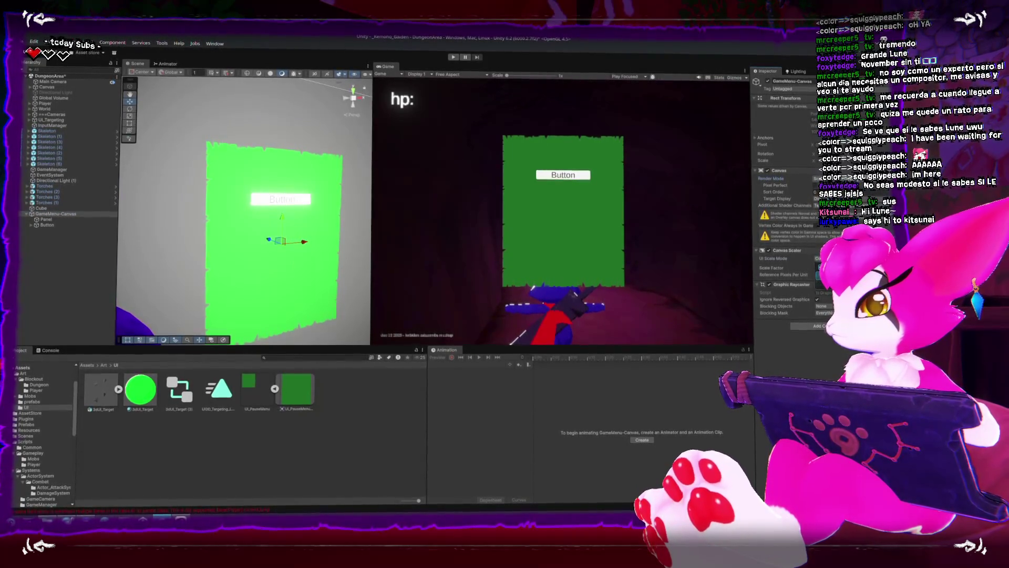
Set the canvas to Scale With Screen Size and widen the green panel on both sides
click(841, 268)
click(106, 225)
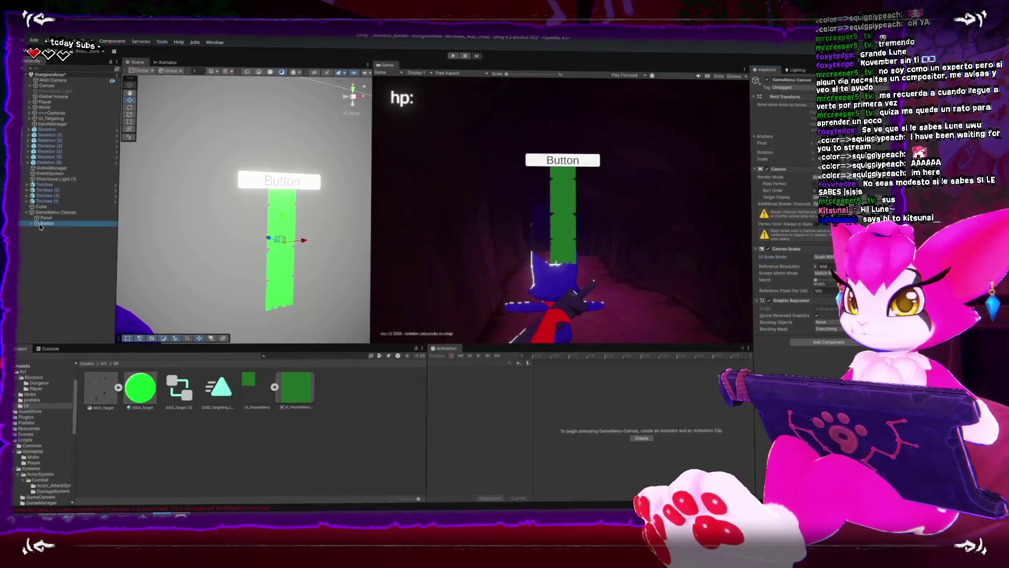
click(105, 215)
mouse_move(295, 257)
mouse_down()
mouse_move(344, 257)
mouse_move(334, 257)
mouse_up()
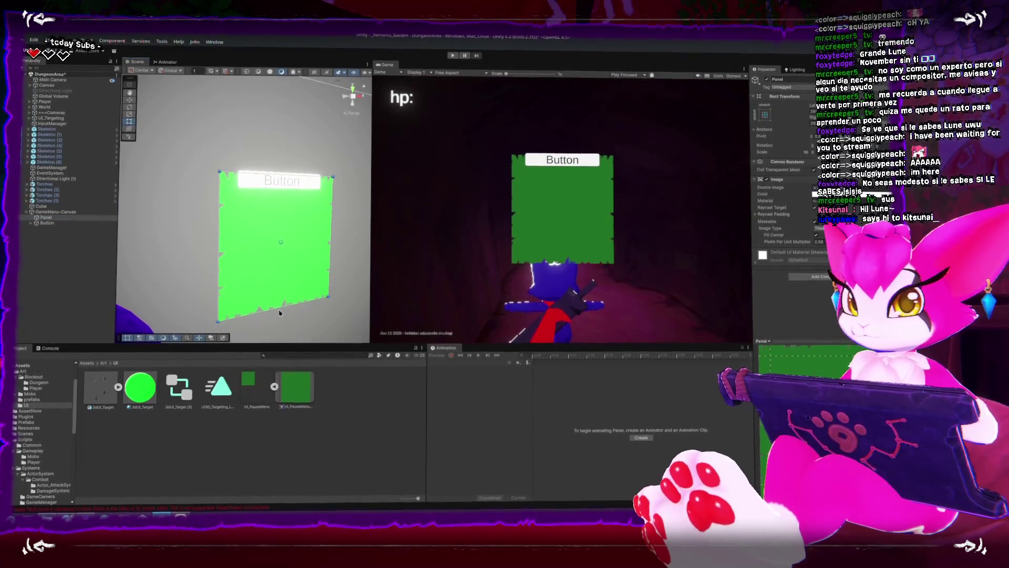
drag(278, 307, 214, 277)
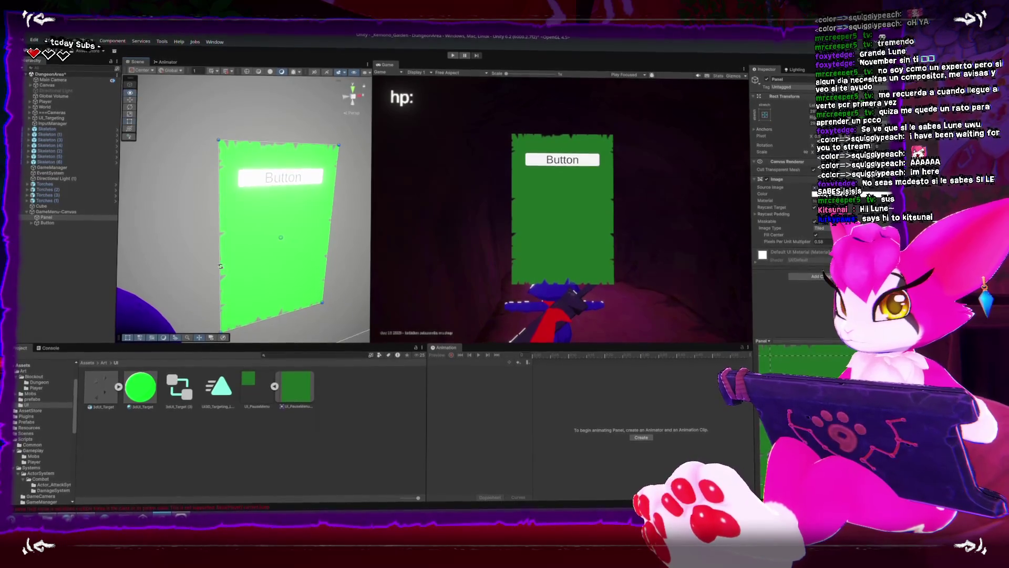
drag(220, 267, 214, 266)
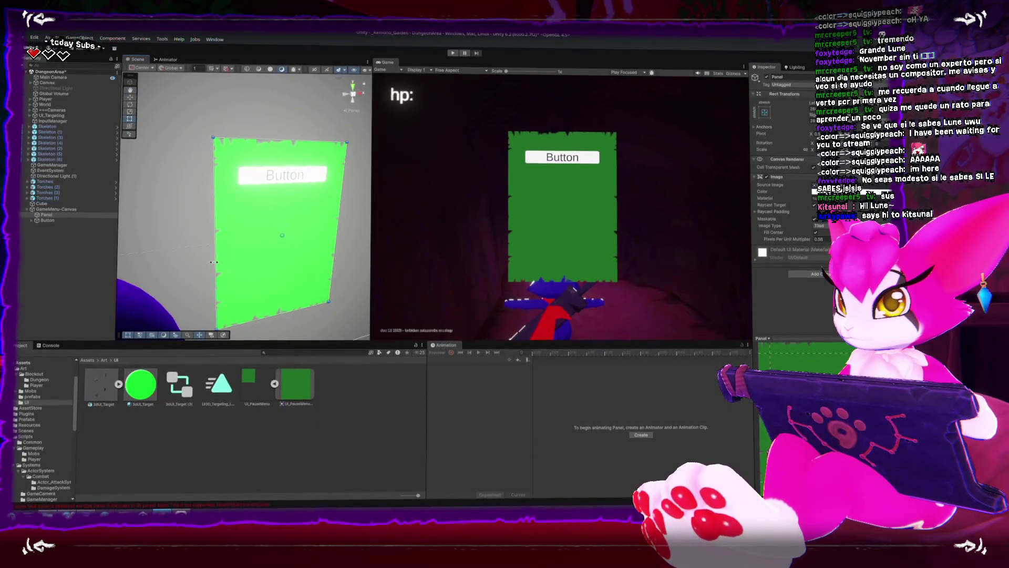
Move the Button slightly lower on the green panel
click(288, 188)
drag(286, 160, 285, 183)
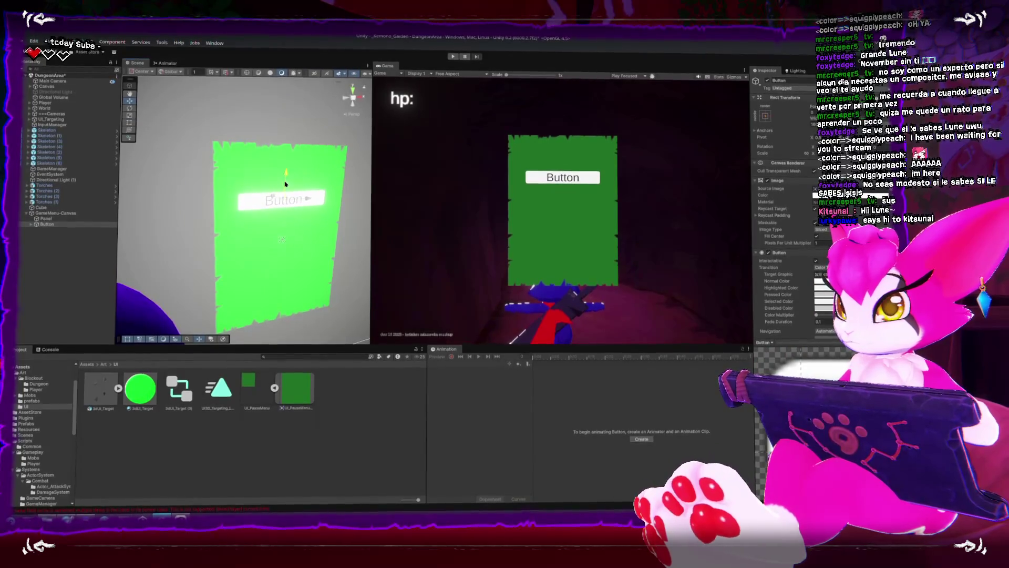
click(285, 195)
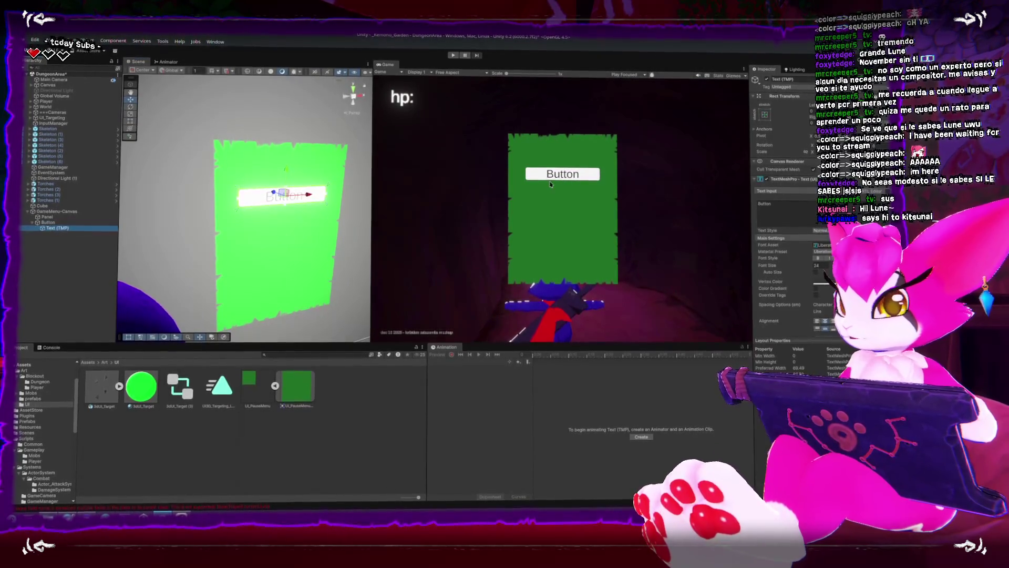
Label the first button Resume, then stack the Restart and Exit buttons beneath it
click(786, 214)
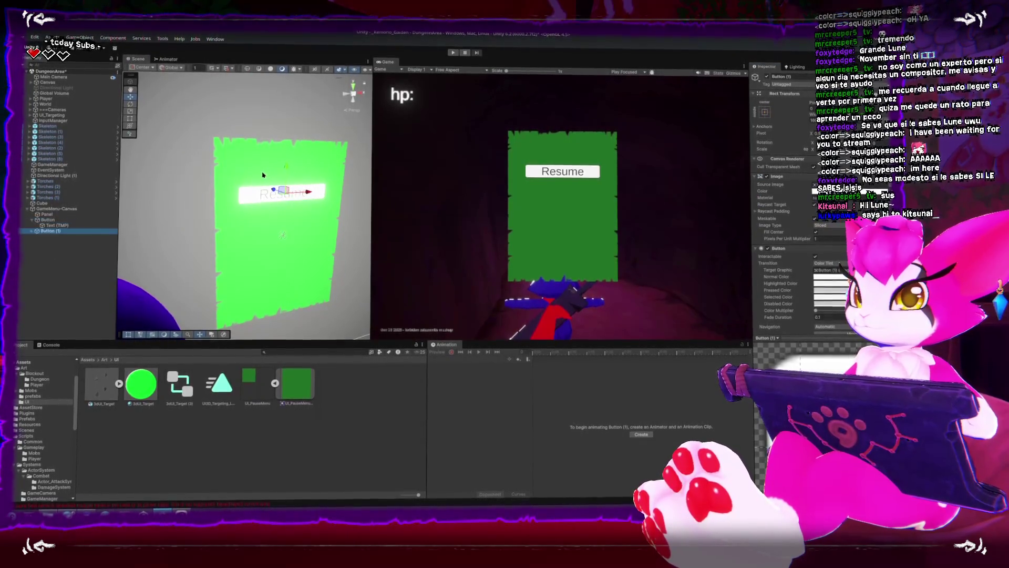
drag(287, 171, 286, 190)
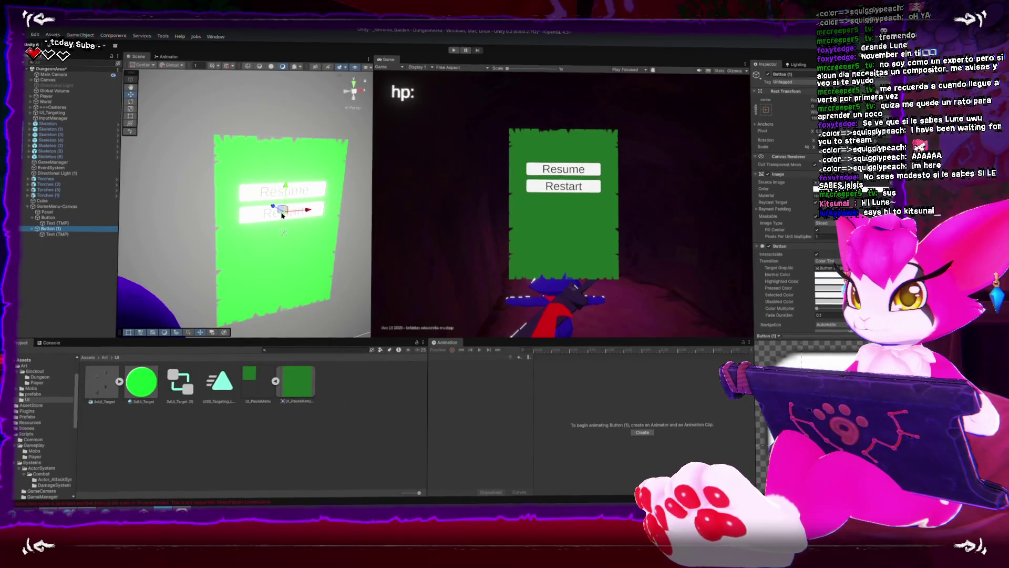
drag(258, 214, 258, 238)
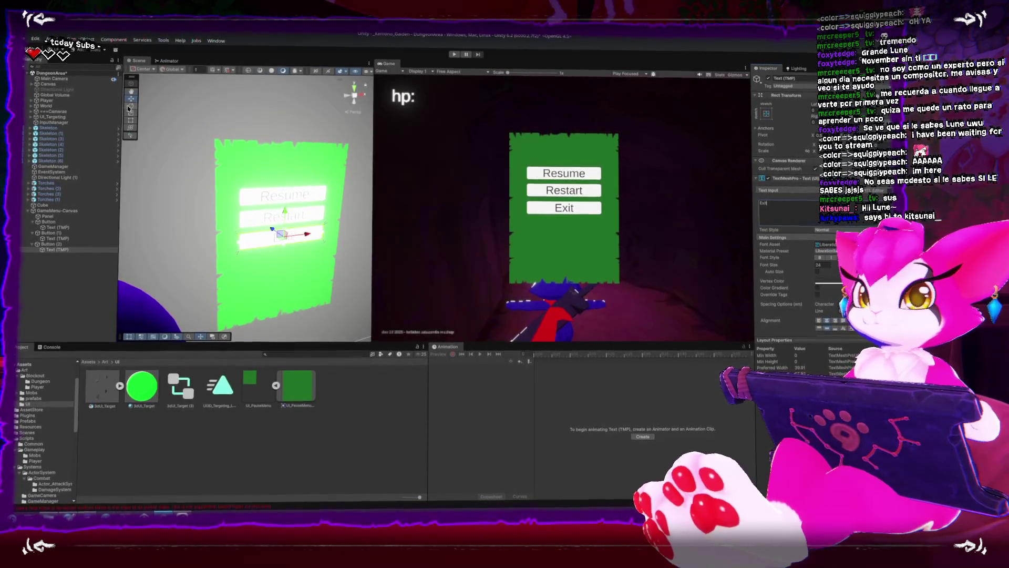
Add a UI Slider to GameMenu-Canvas and move it down under the Exit button
click(80, 39)
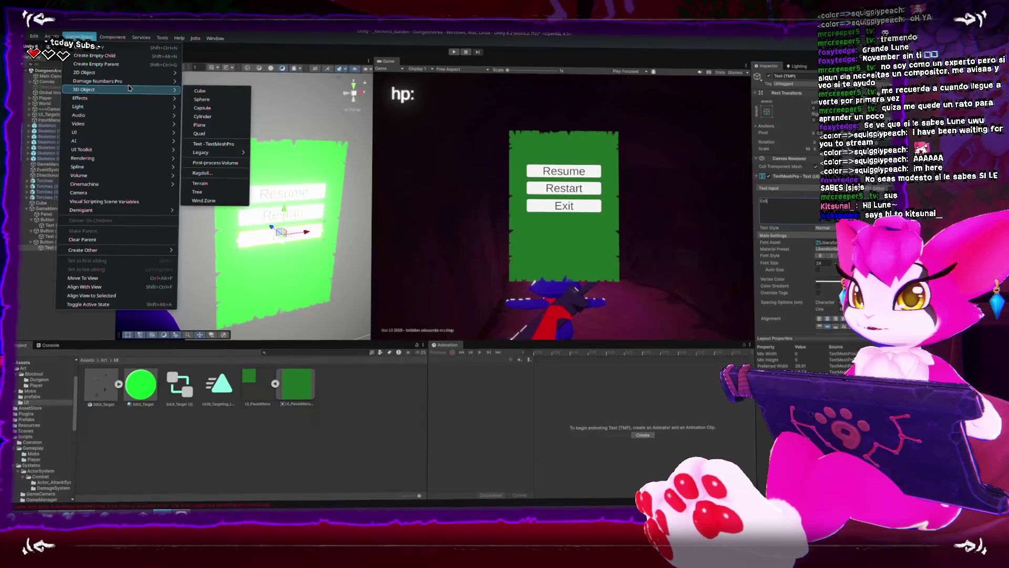
click(40, 207)
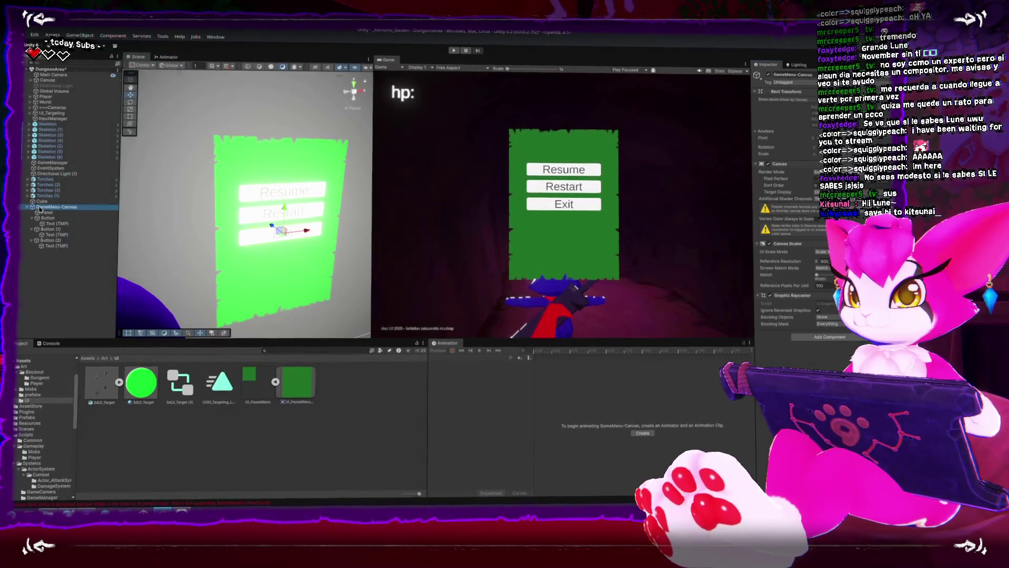
right_click(41, 211)
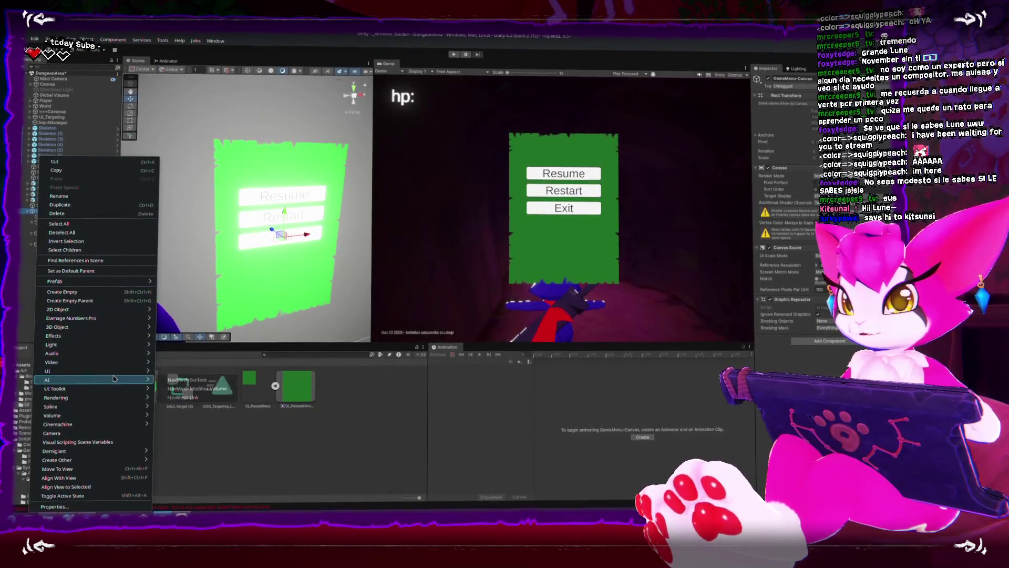
mouse_move(121, 375)
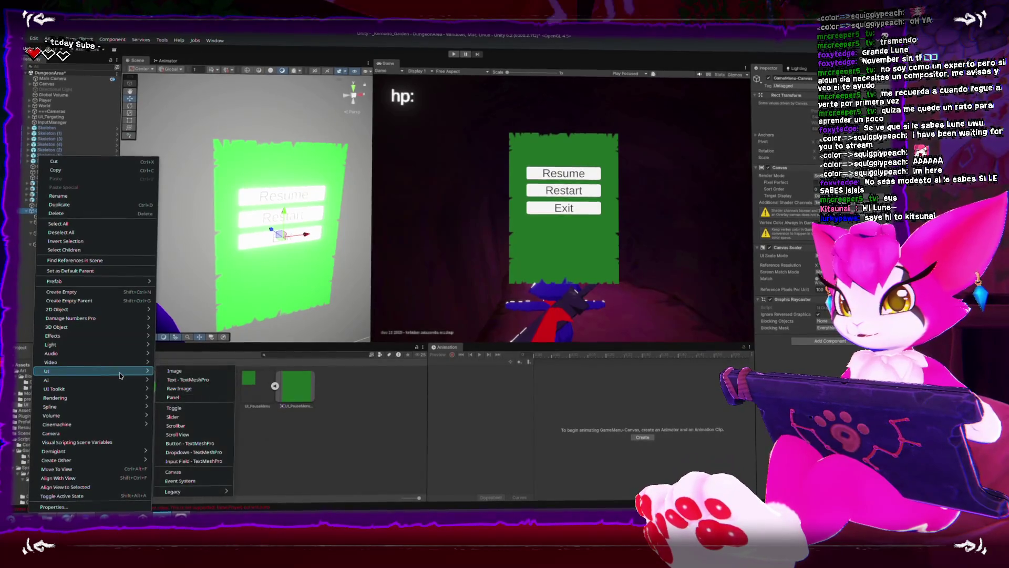
click(185, 415)
drag(284, 216, 285, 247)
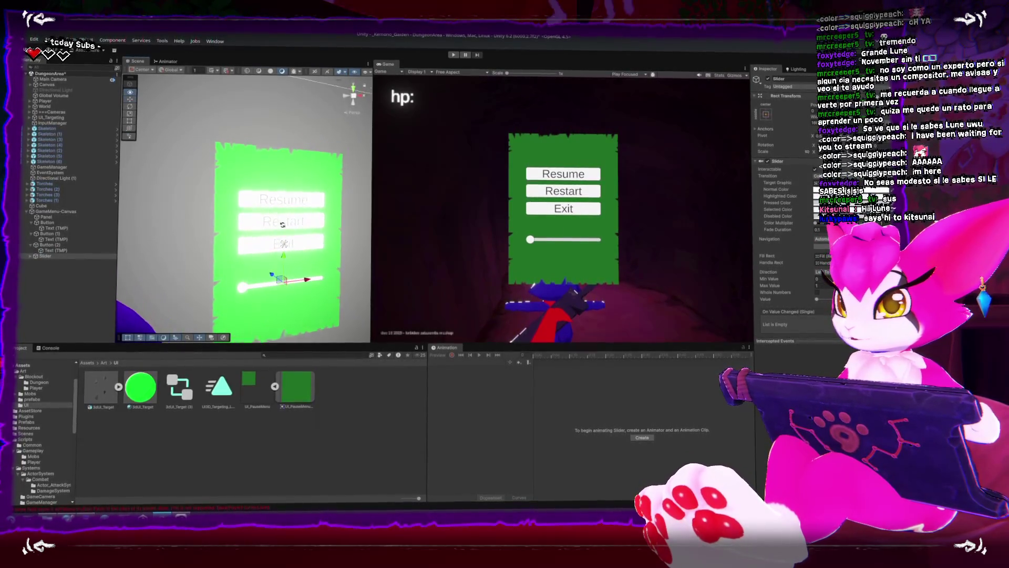
key(f)
drag(288, 201, 288, 213)
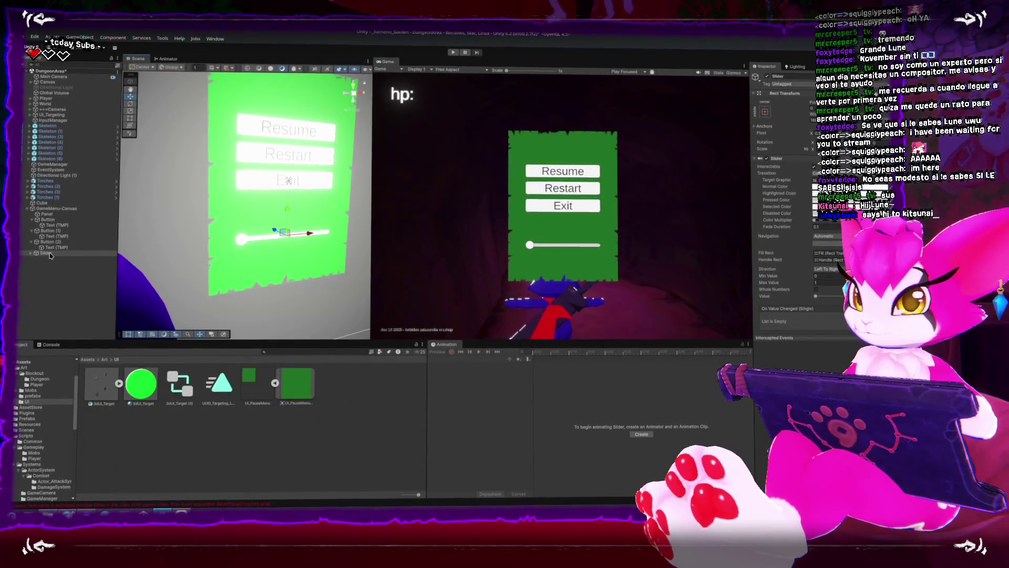
click(45, 211)
Add a TextMeshPro label reading 'Mouse Sensivity' with font size about 22, its box fitted to the text
right_click(45, 212)
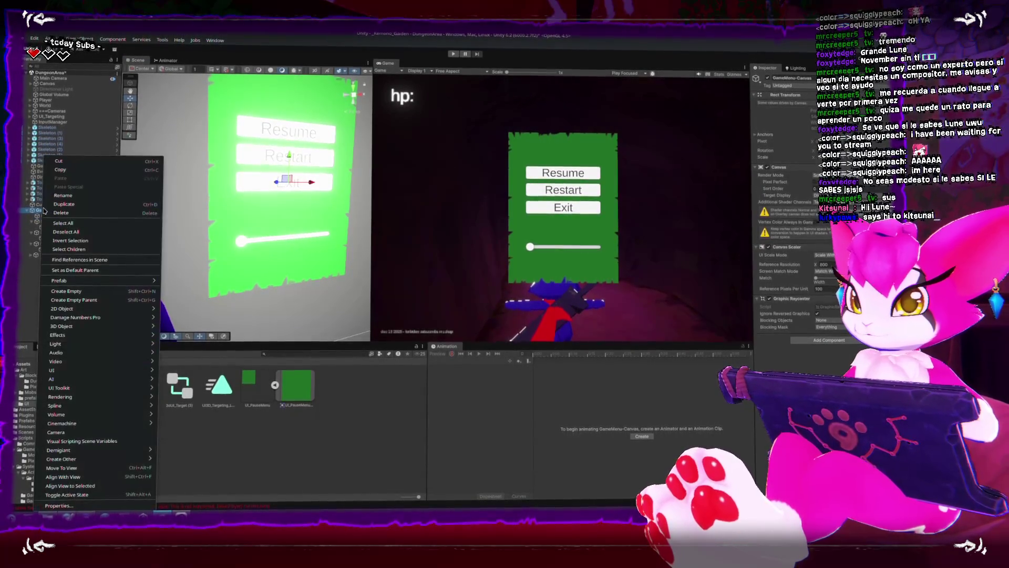
mouse_move(114, 374)
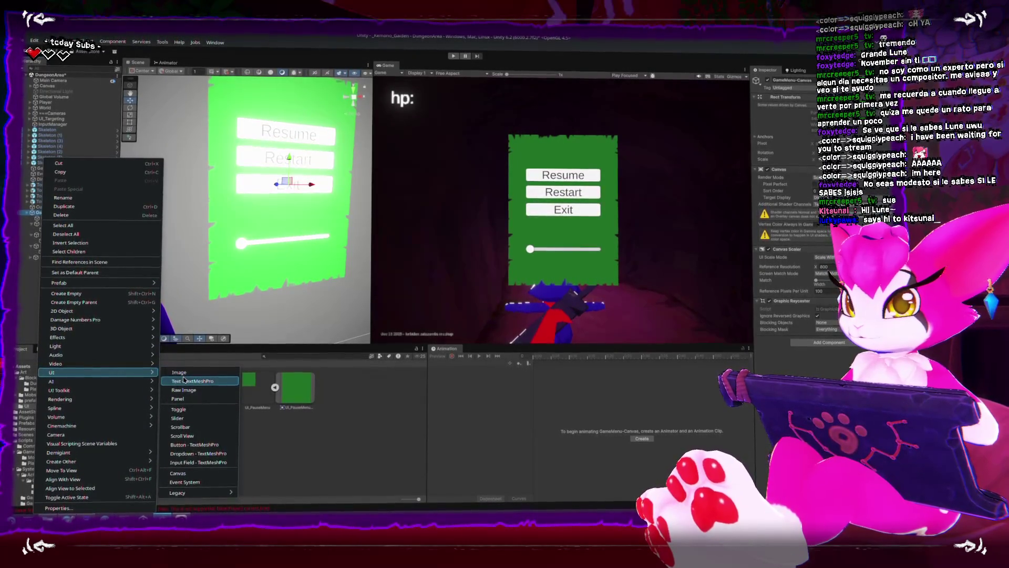
click(184, 380)
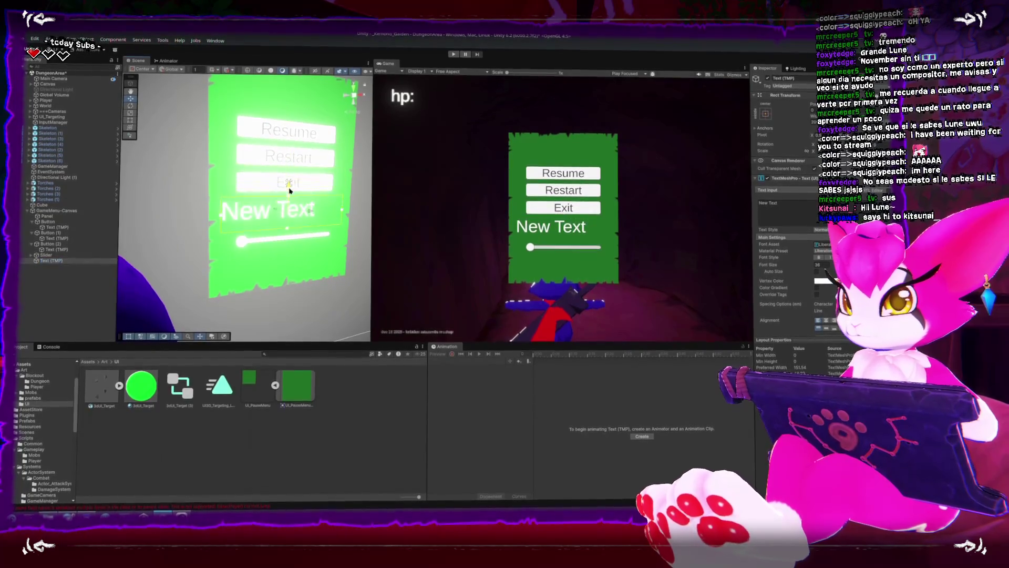
text(Mouse Sensivity)
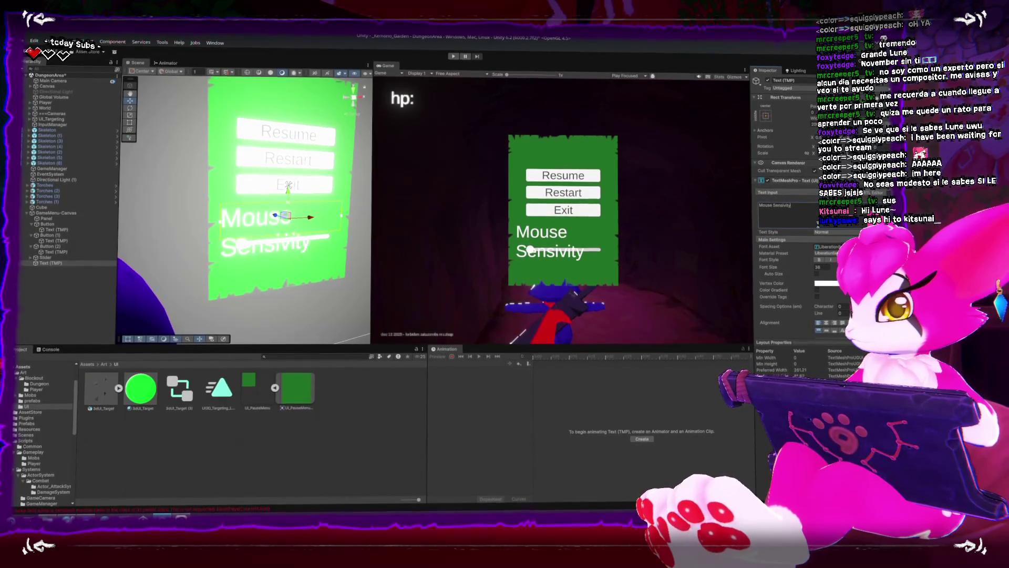
drag(755, 273, 741, 271)
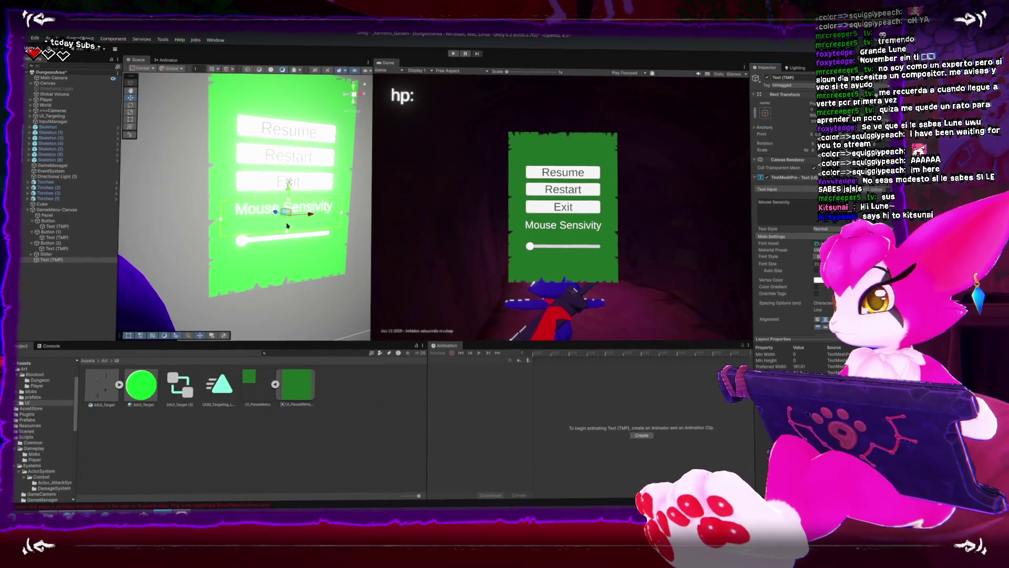
scroll(309, 209, up, 2)
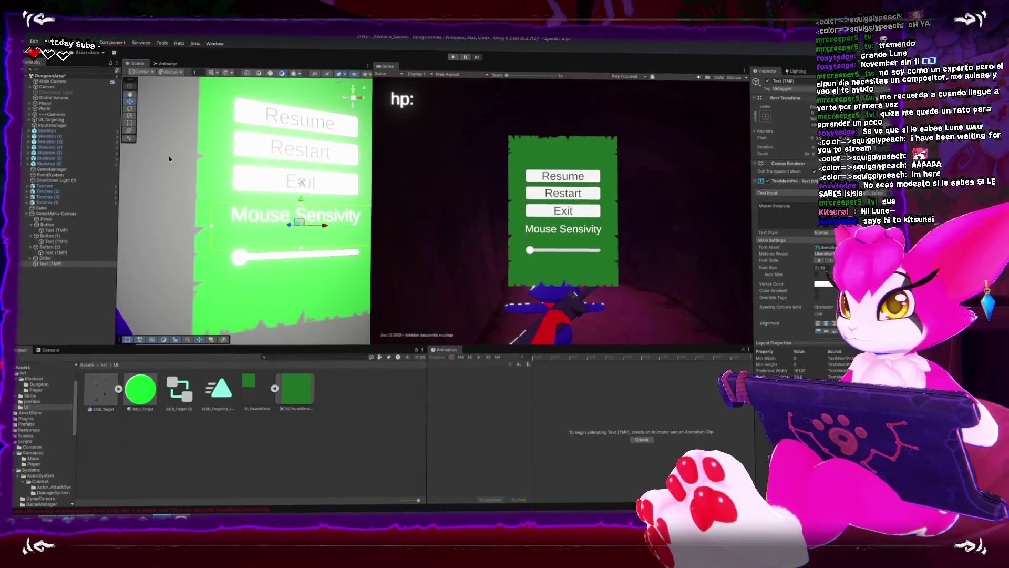
drag(283, 246, 300, 209)
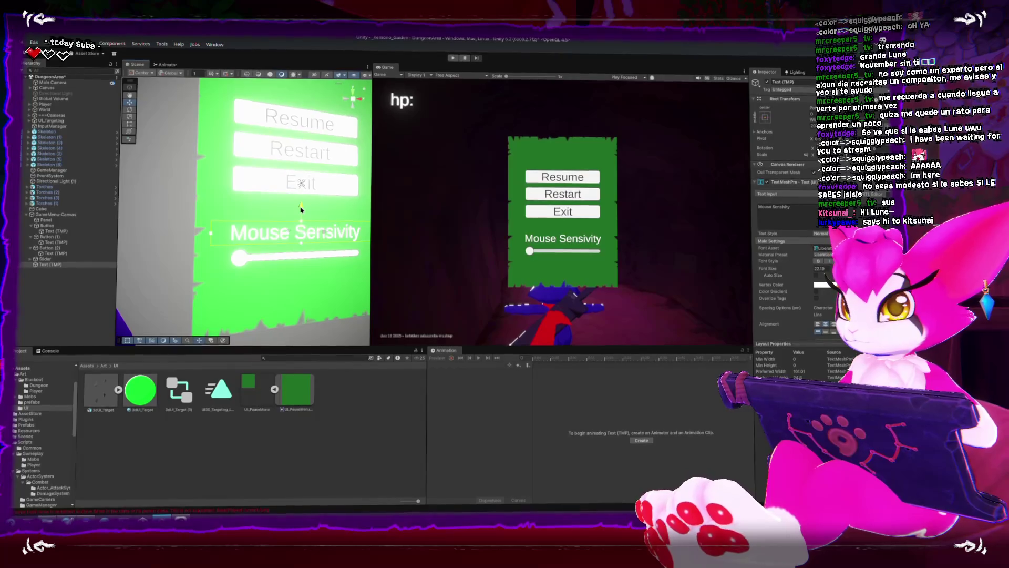
Duplicate that label as 'Invert Vertical' with font size 15, nudged into place below the slider
click(51, 259)
click(56, 263)
key(ctrl+d)
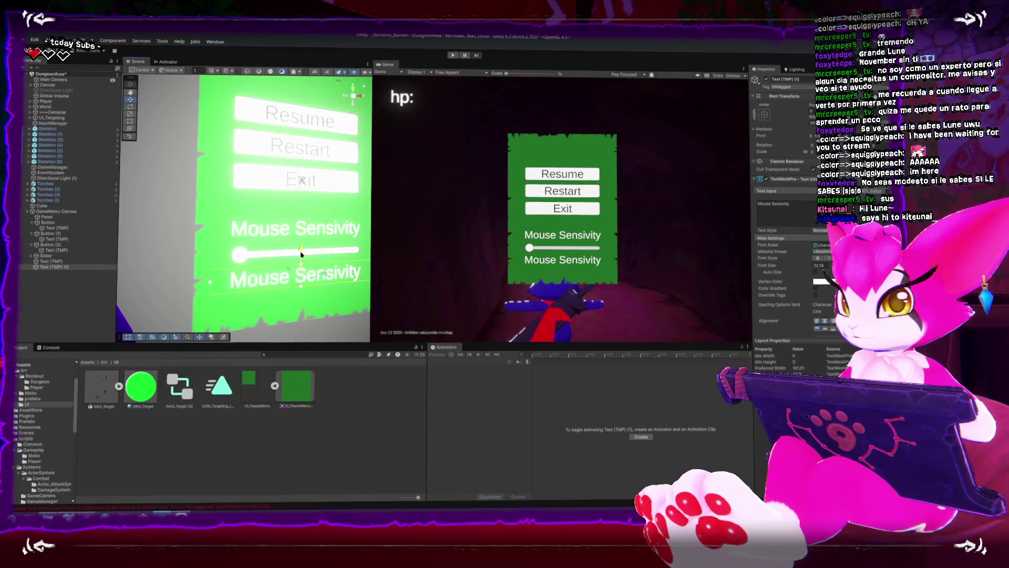
triple_click(812, 211)
text(Inv)
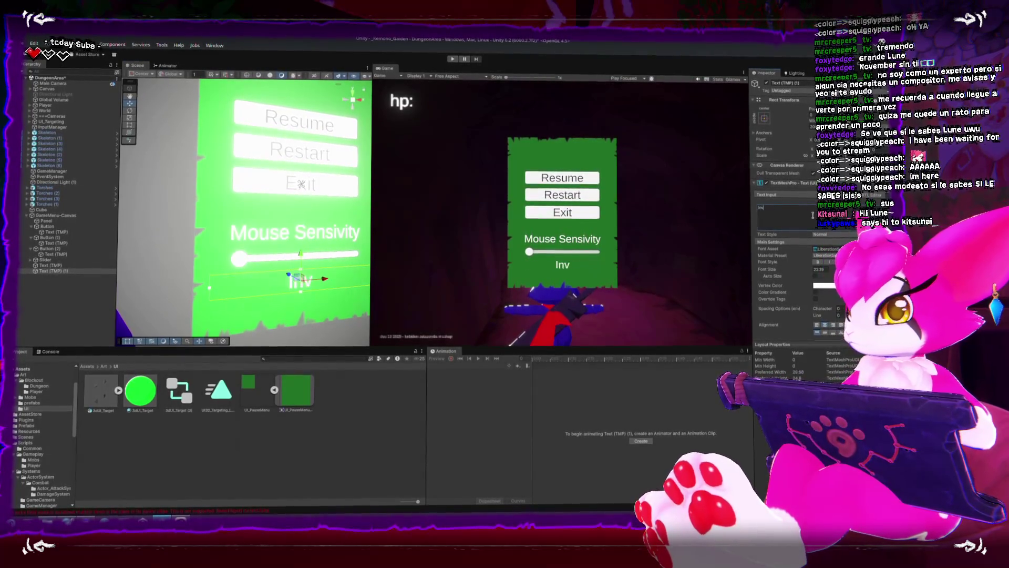
text(ert Vertical)
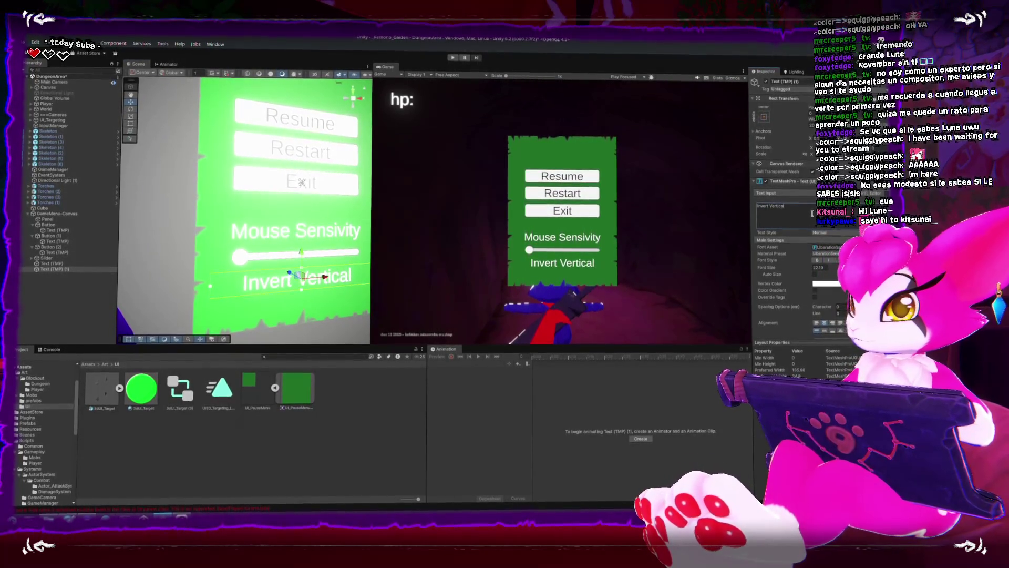
click(66, 266)
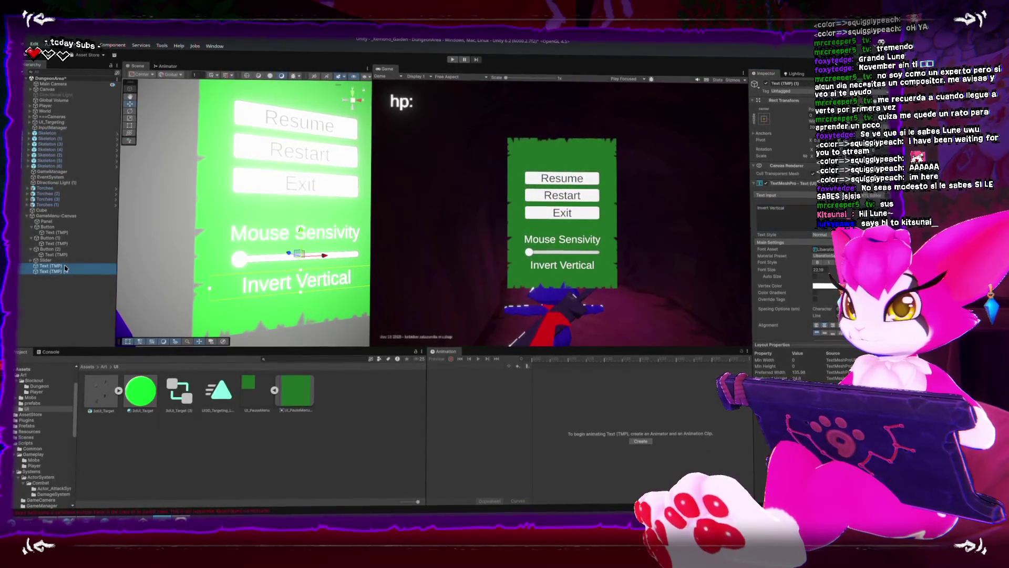
drag(774, 269, 756, 273)
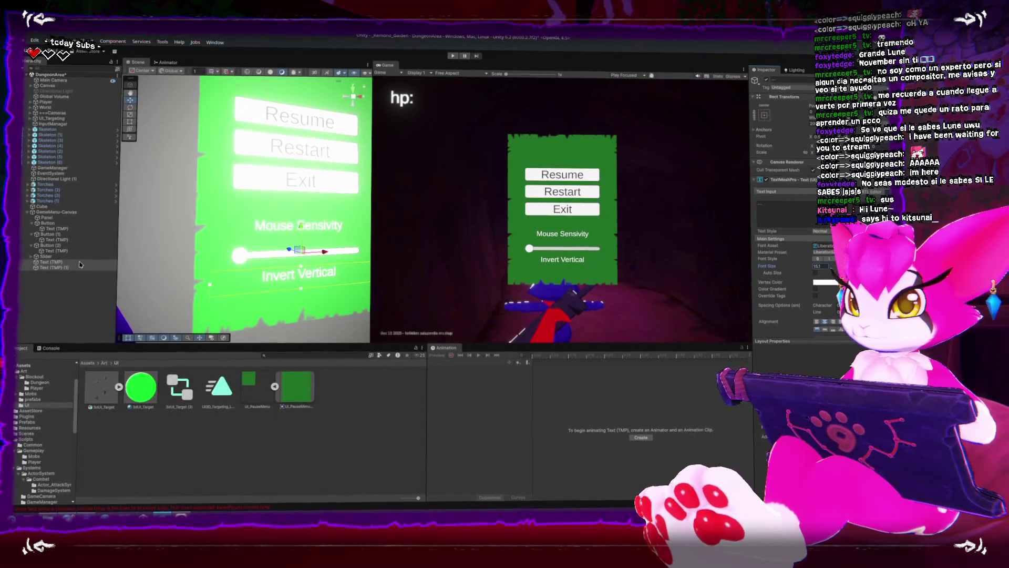
click(50, 256)
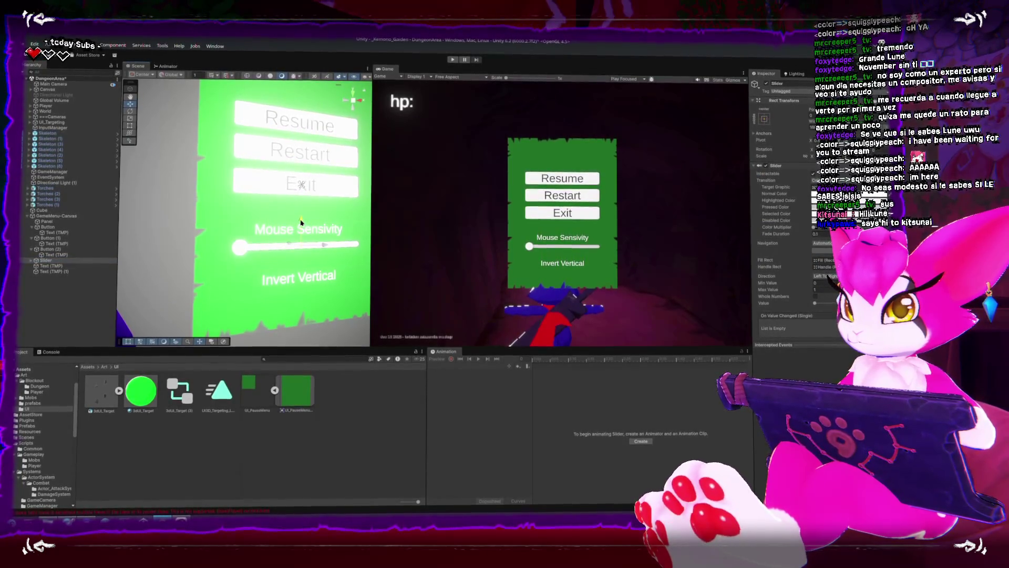
click(299, 276)
drag(302, 261, 301, 257)
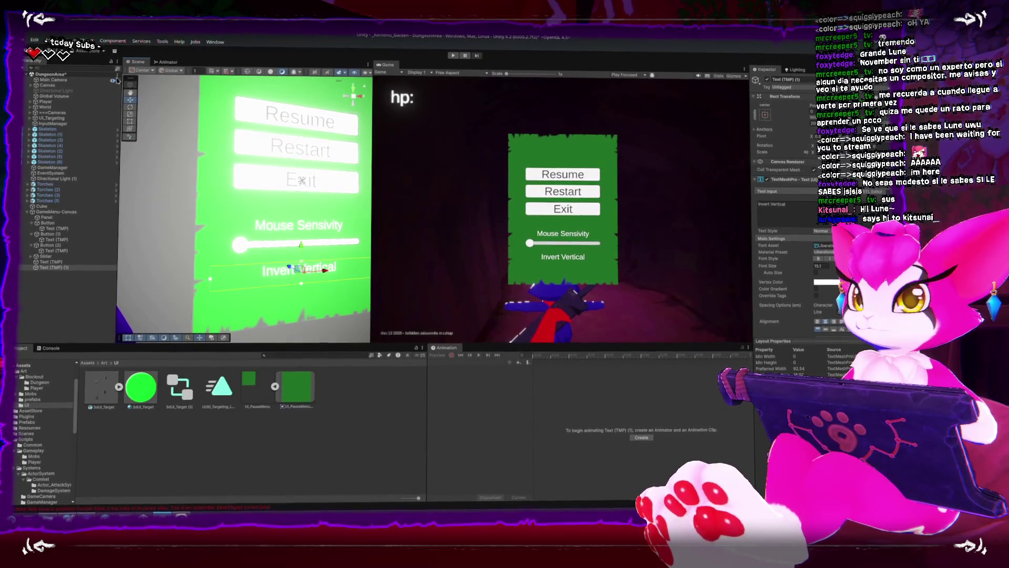
click(82, 42)
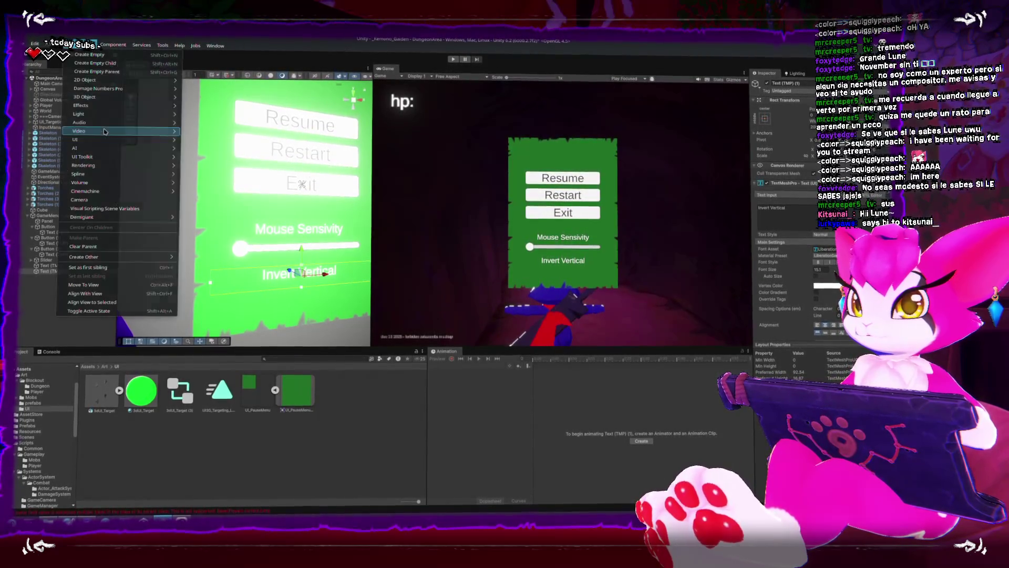
Add a UI Toggle and parent the Invert Vertical text to it as its checkbox label
mouse_move(121, 140)
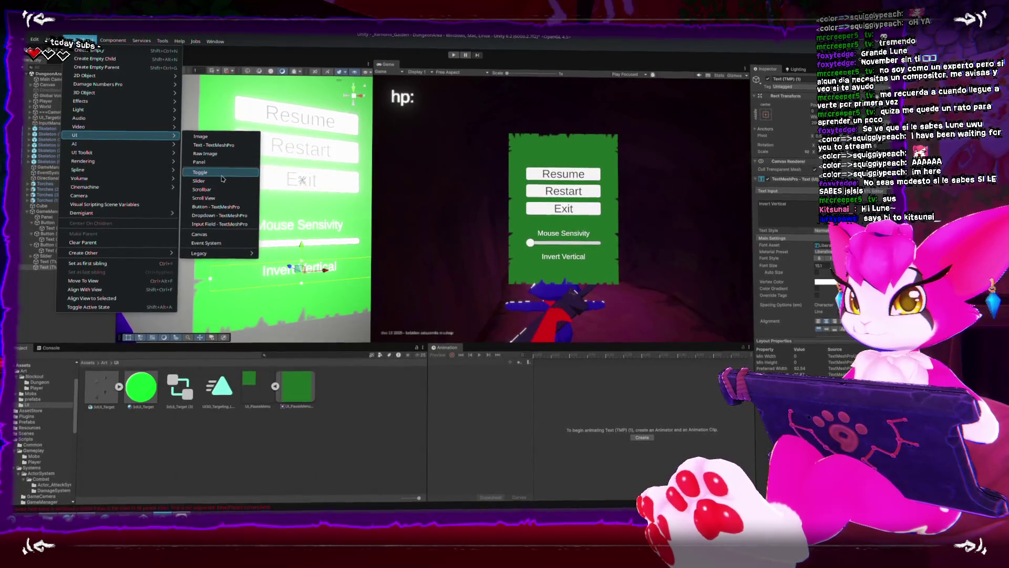
click(200, 173)
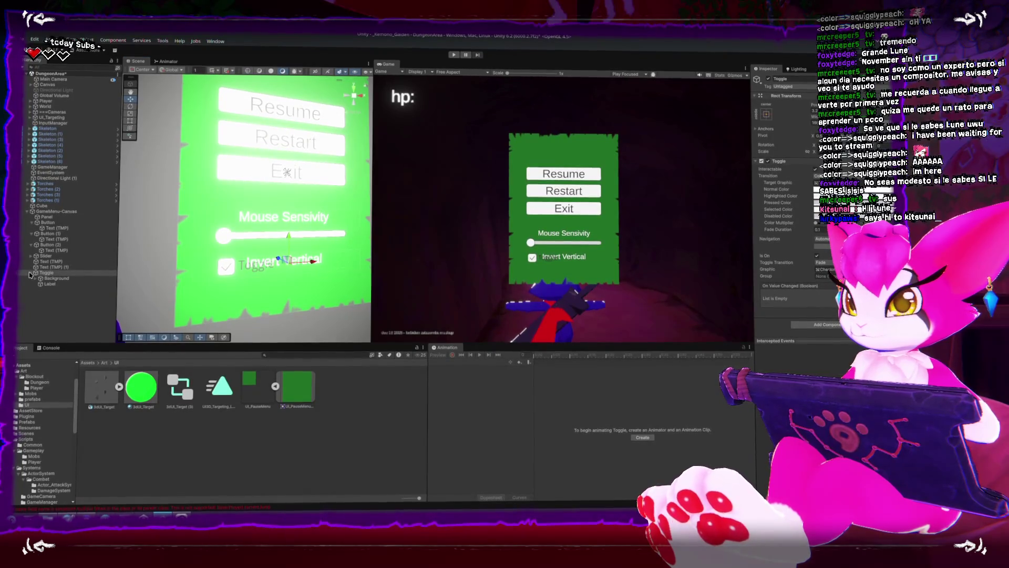
drag(51, 266, 53, 273)
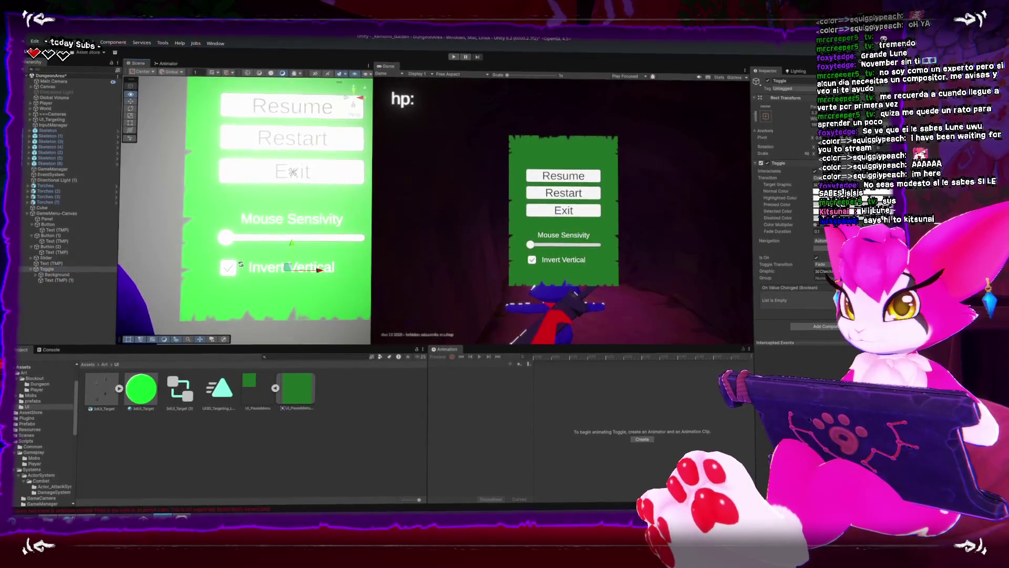
drag(325, 284, 267, 250)
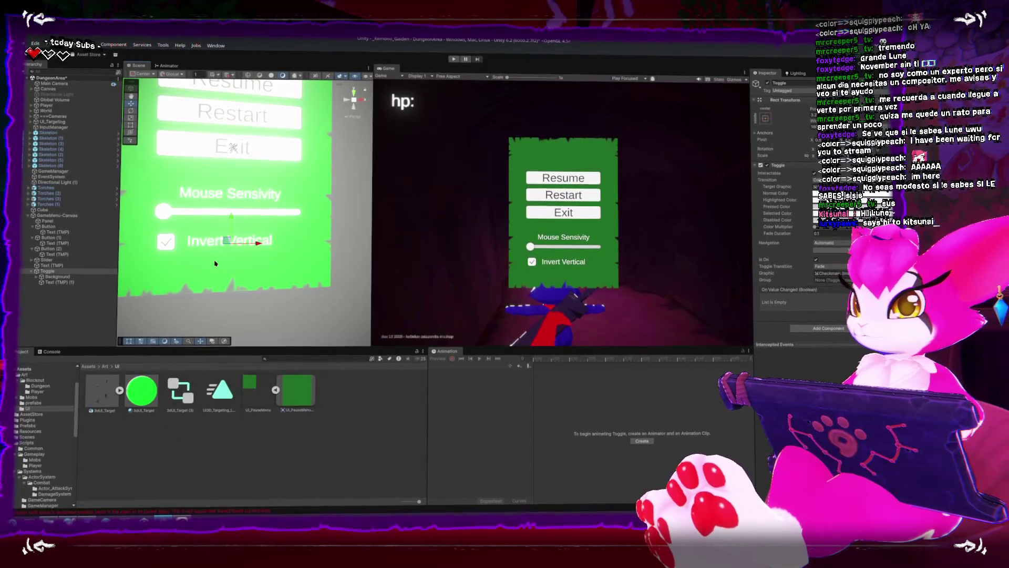
click(255, 243)
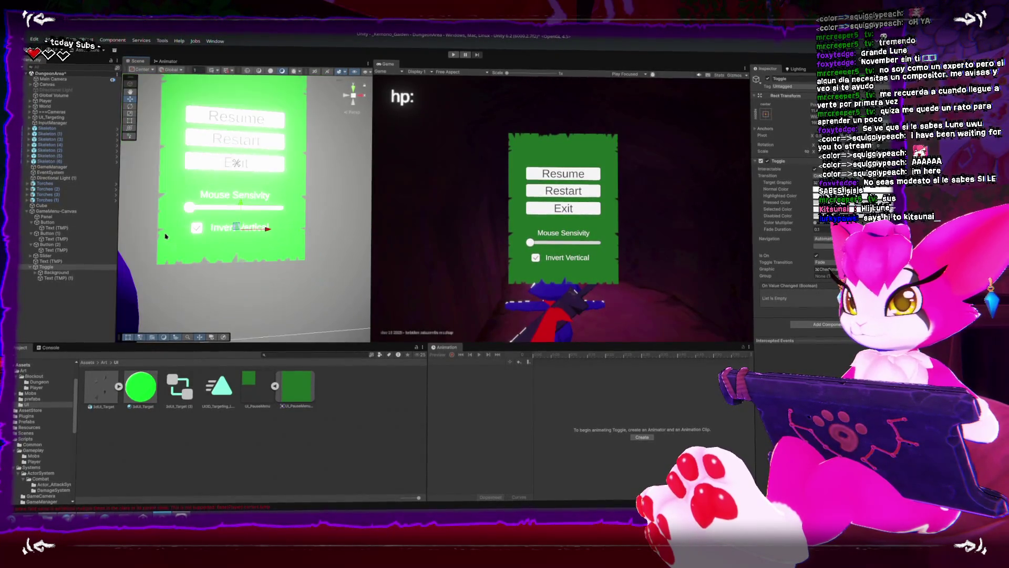
click(235, 164)
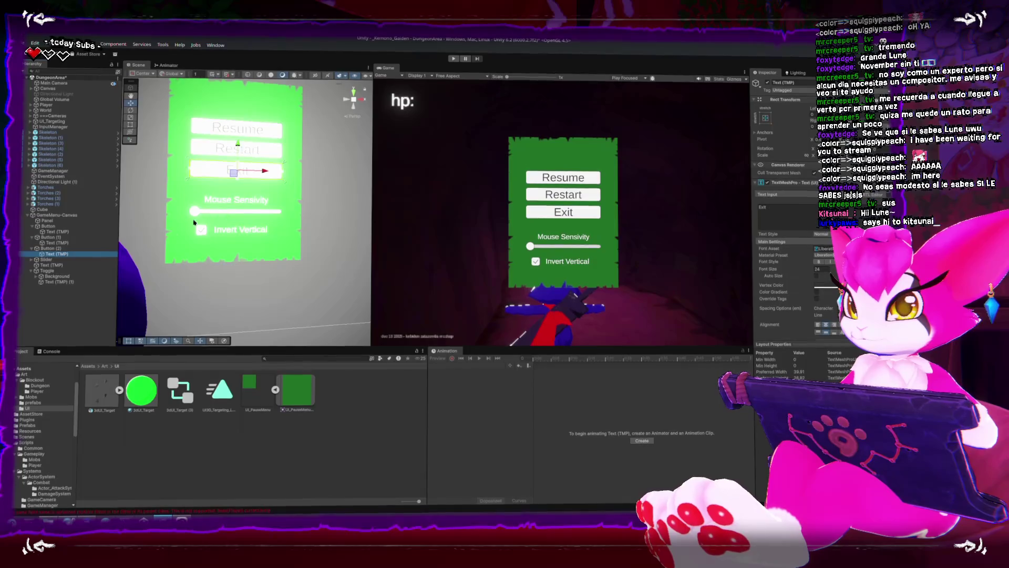
Duplicate the Mouse Sensivity label as a 'Ver -' text placed below the Invert Vertical toggle
click(62, 268)
key(ctrl+d)
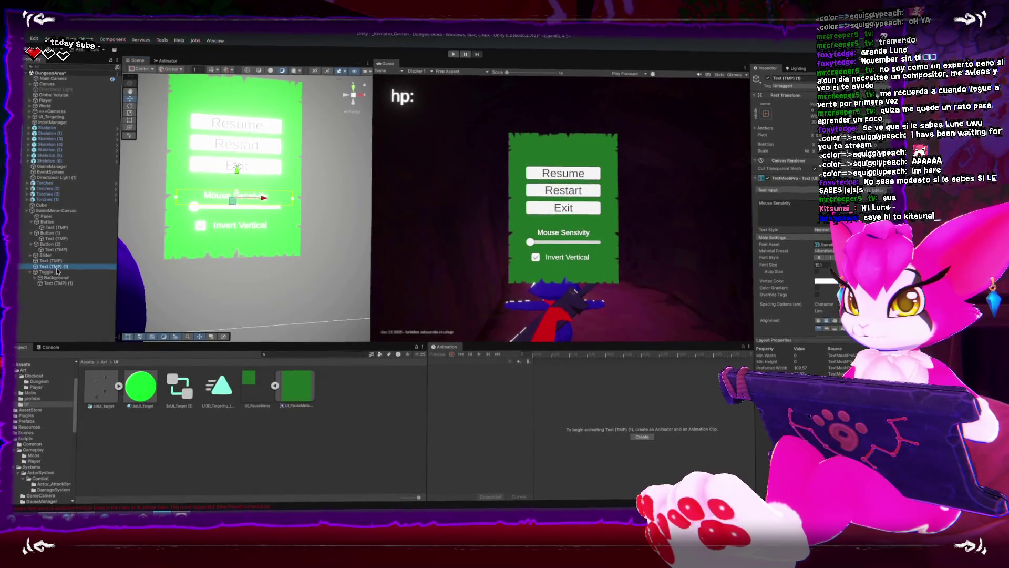
drag(234, 173, 237, 181)
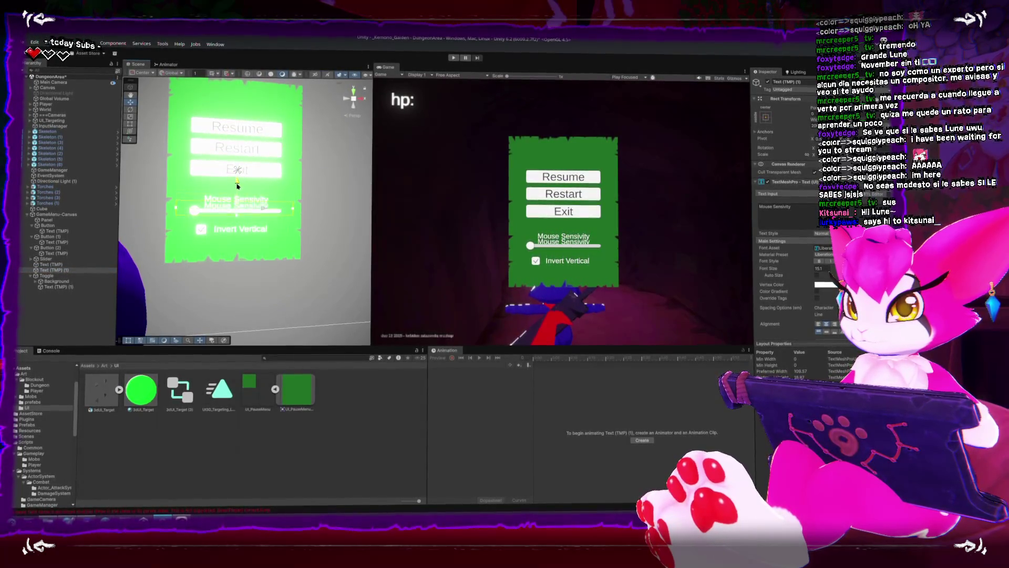
drag(240, 221, 239, 230)
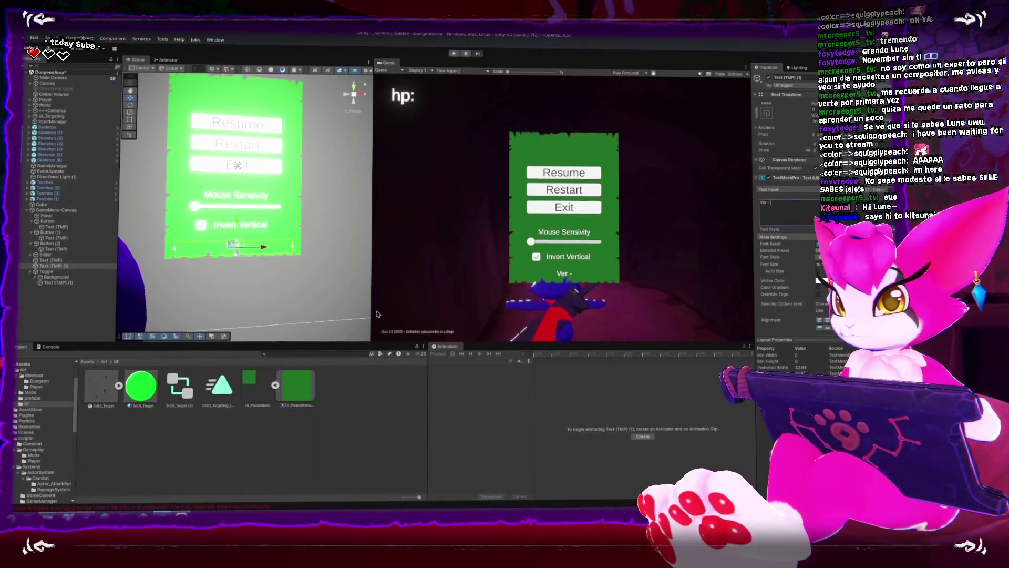
drag(371, 309, 244, 309)
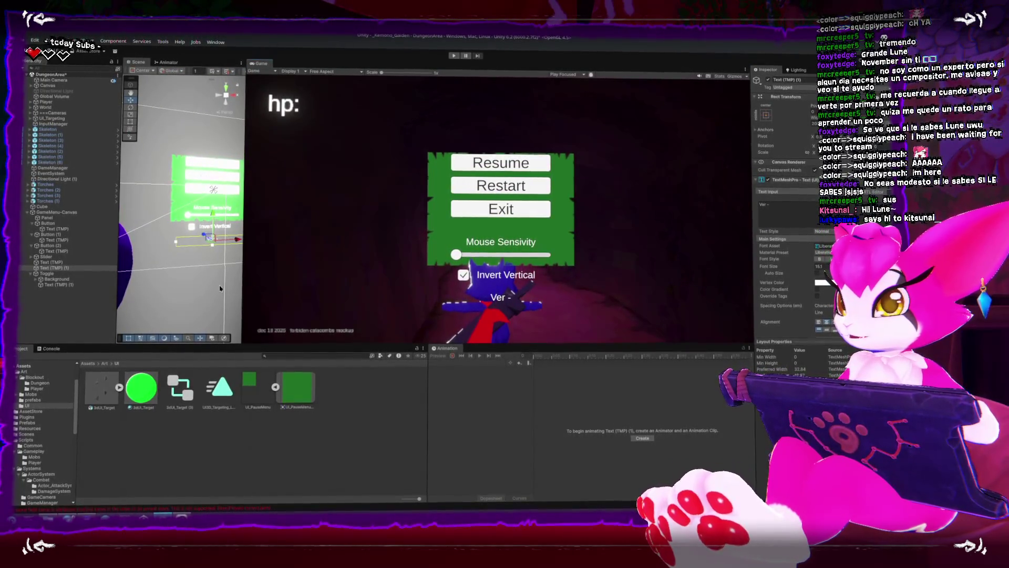
mouse_move(245, 298)
mouse_down()
mouse_move(364, 301)
mouse_move(338, 301)
mouse_up()
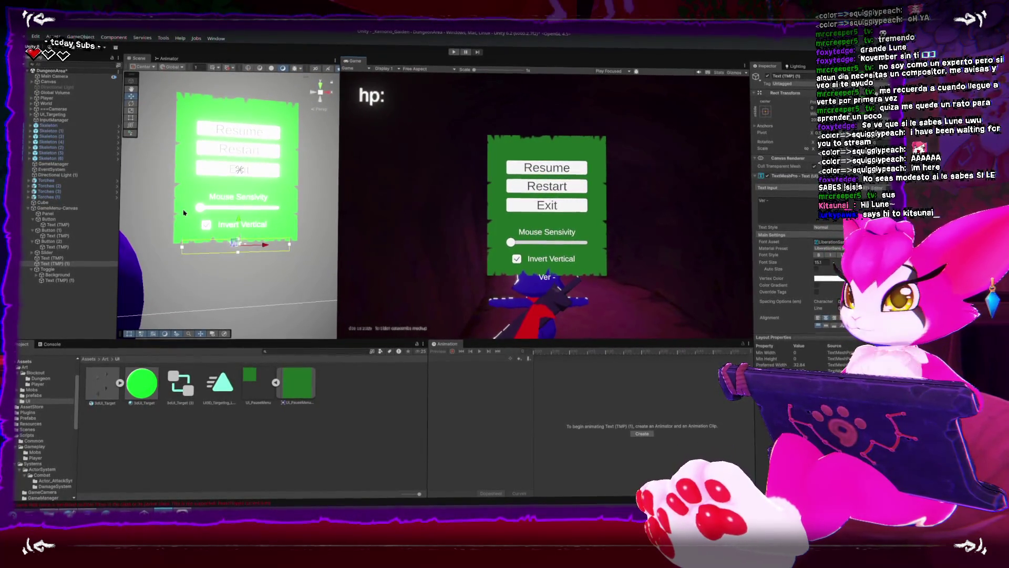
key(Down)
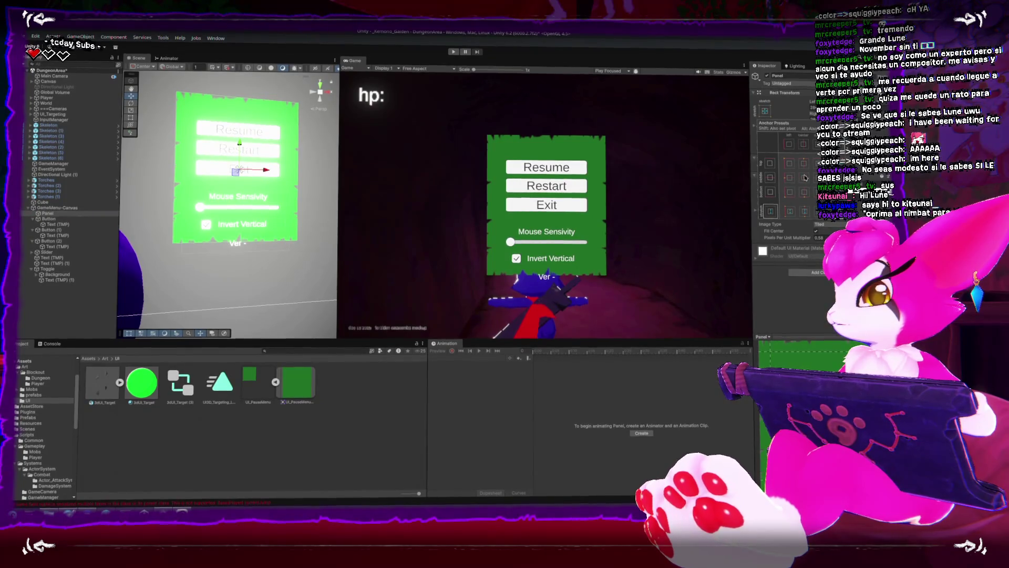
Stretch the green Panel's bottom and top edges so it encloses the version label
click(803, 179)
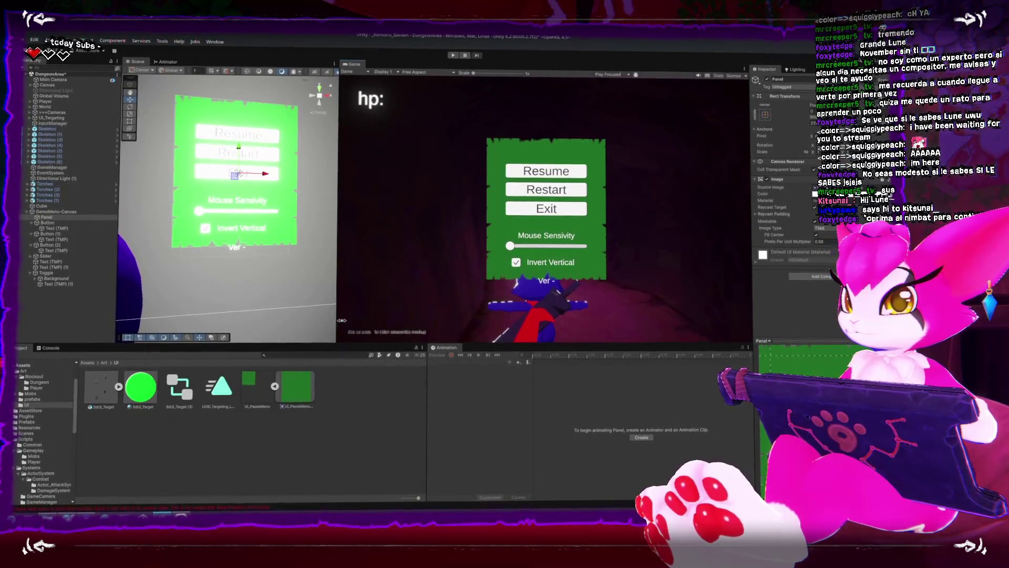
mouse_move(337, 309)
mouse_down()
mouse_move(412, 310)
mouse_move(318, 310)
mouse_move(378, 310)
mouse_up()
click(232, 247)
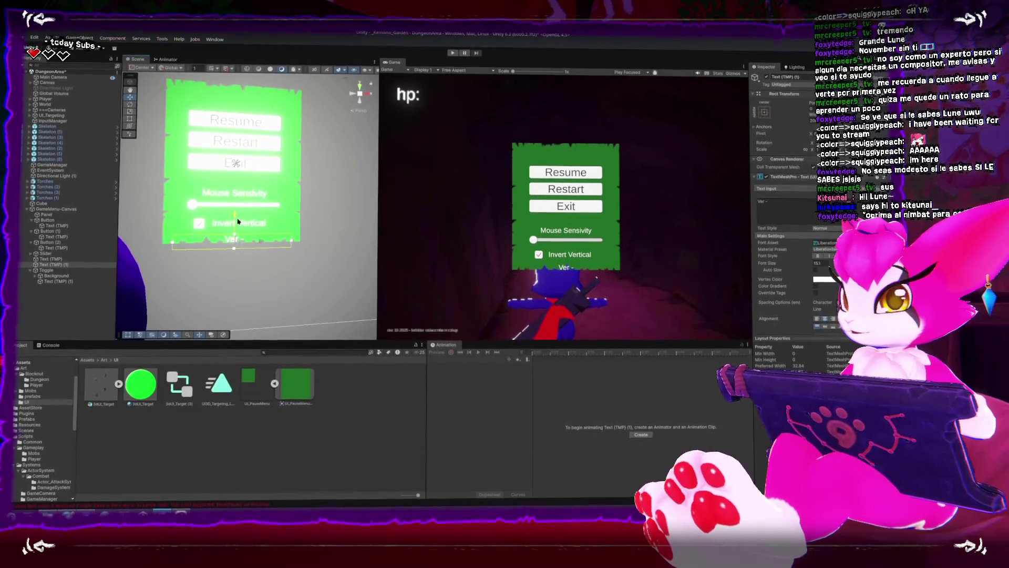
click(255, 122)
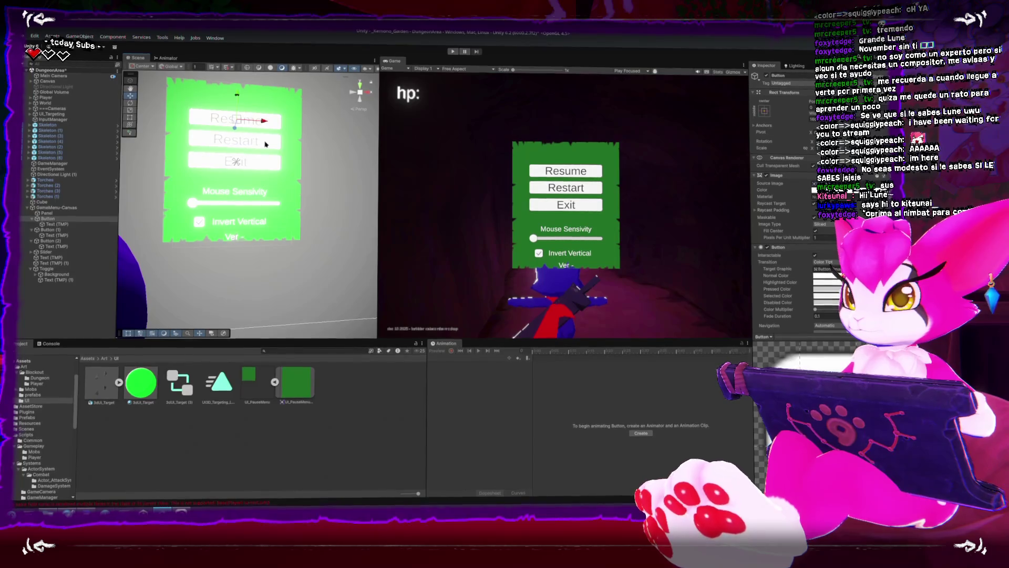
shift+click(236, 121)
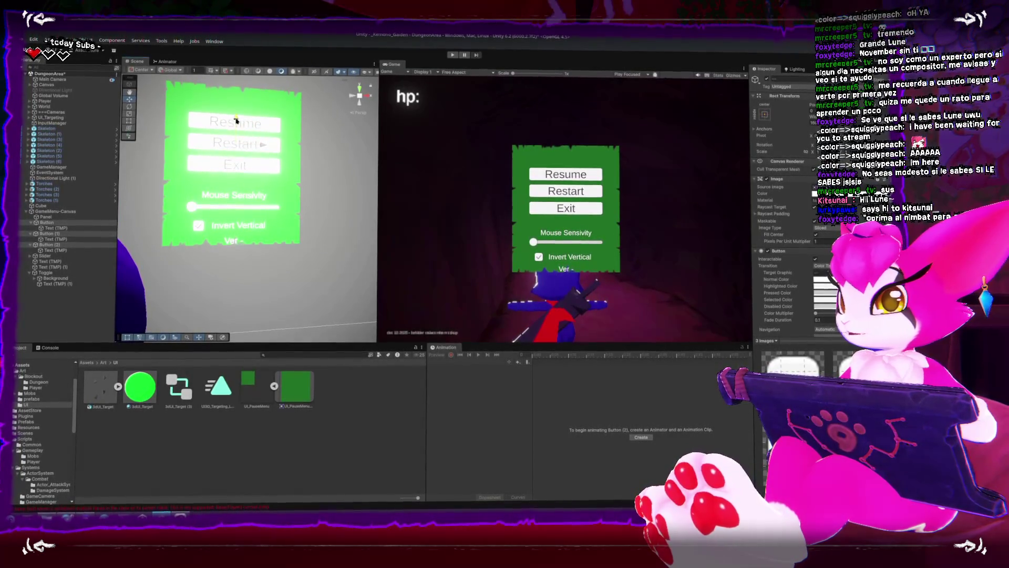
click(179, 191)
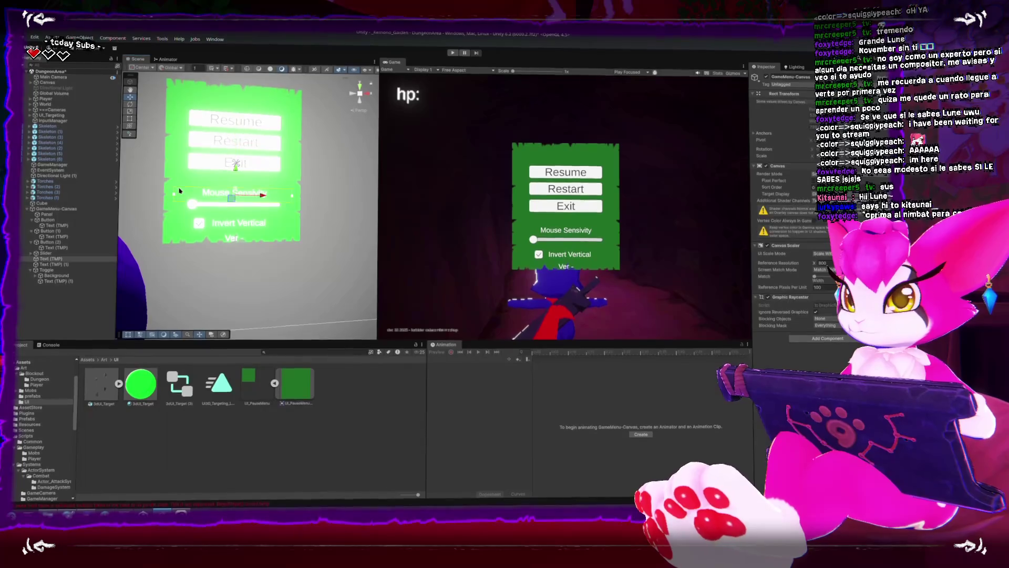
click(180, 190)
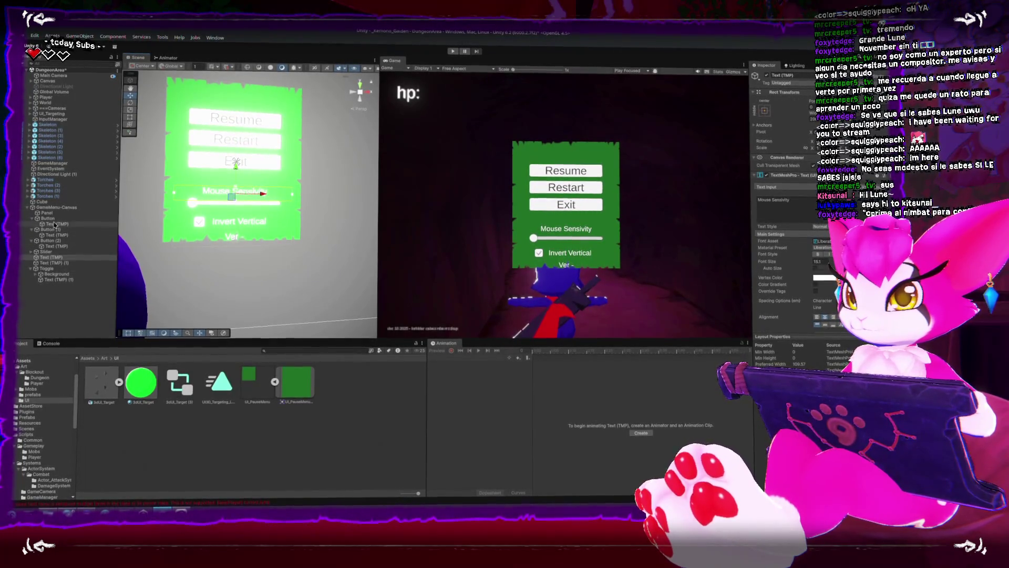
click(46, 213)
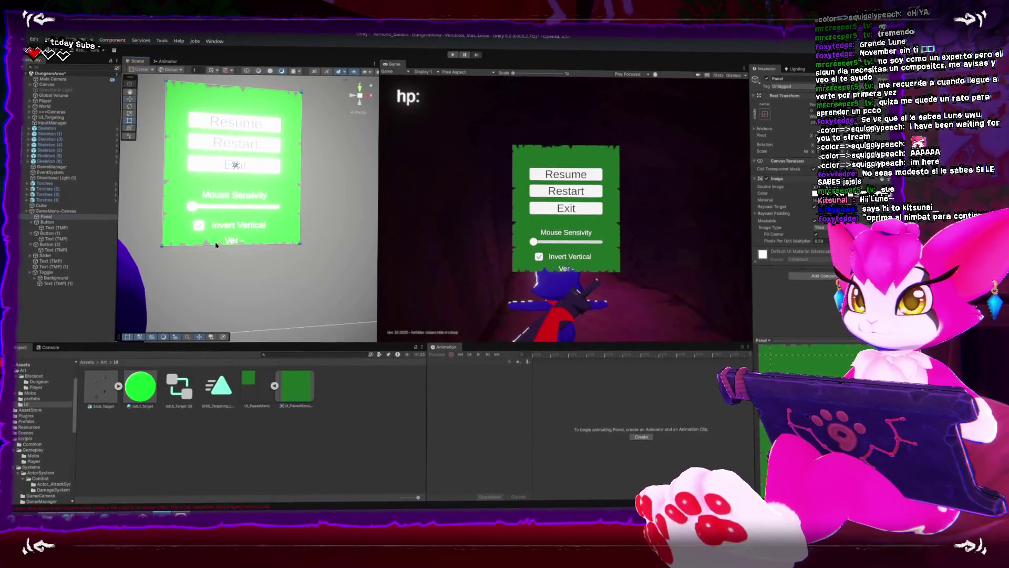
mouse_move(206, 242)
mouse_down()
mouse_move(206, 272)
mouse_move(206, 259)
mouse_move(255, 262)
mouse_up()
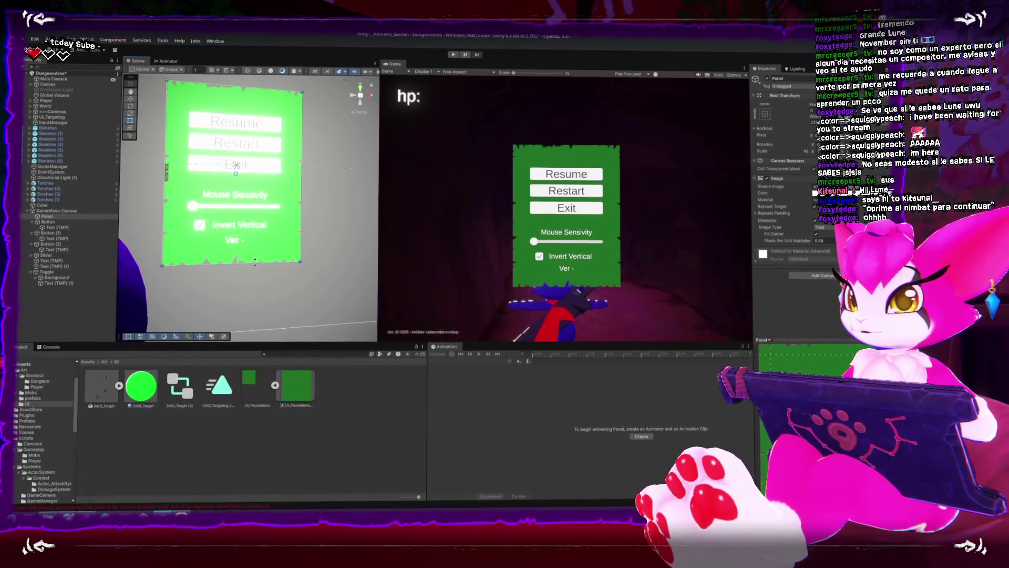
mouse_move(266, 135)
mouse_down()
mouse_move(247, 237)
mouse_move(241, 216)
mouse_up()
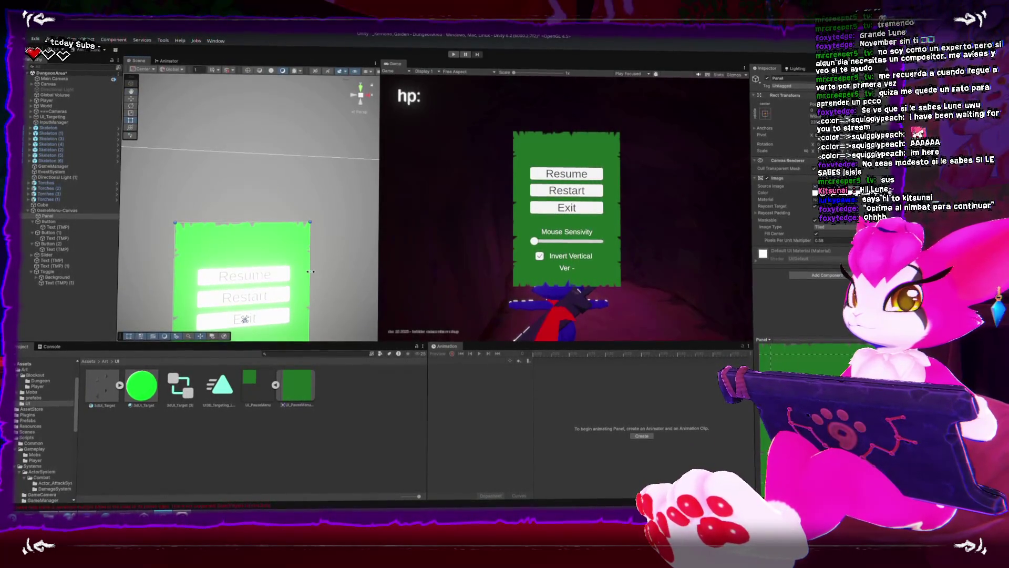
drag(338, 286, 336, 225)
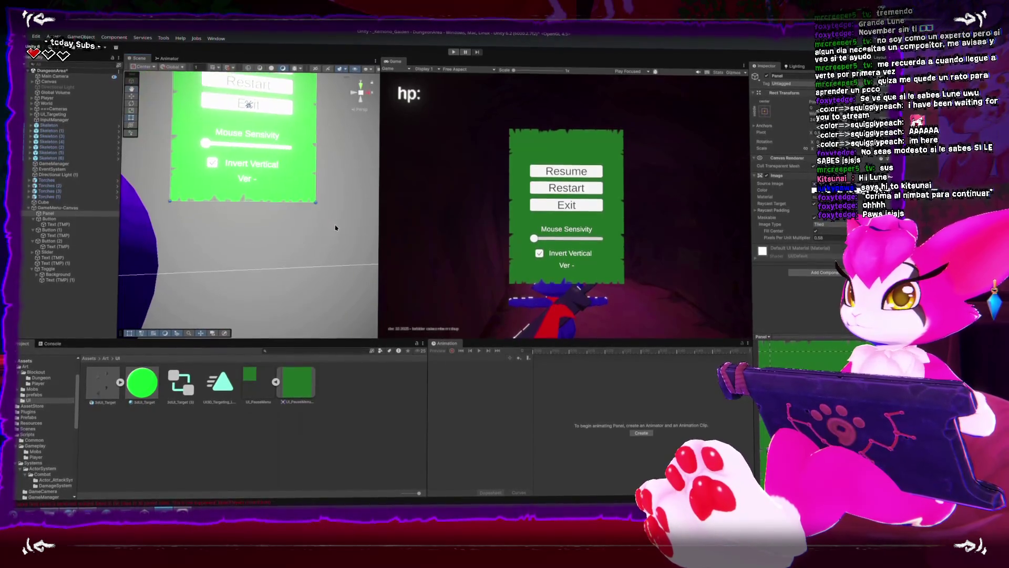
click(248, 174)
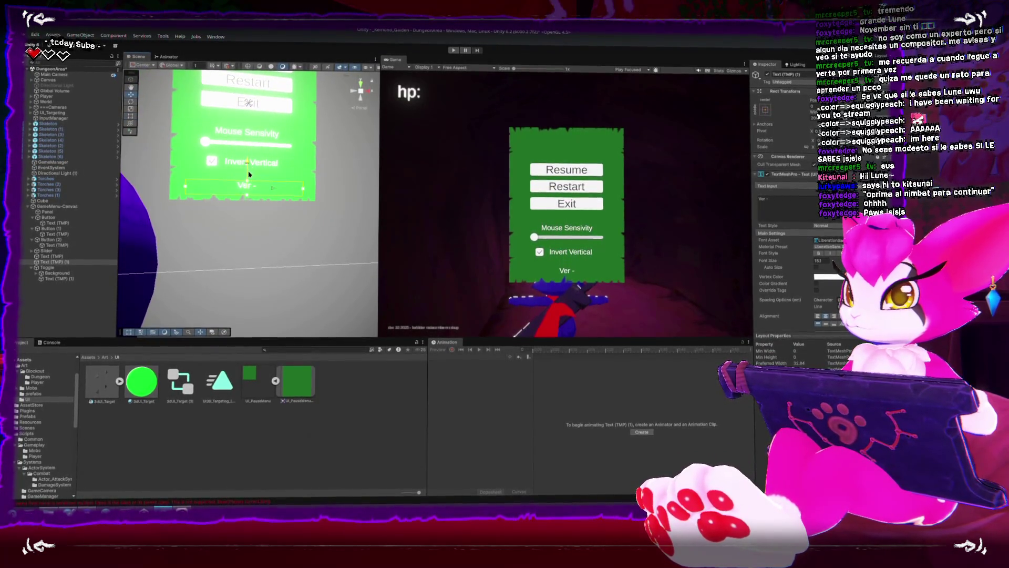
Change the version label text to 'Ver - dec 19 2025 - first build'
click(773, 202)
text(dec)
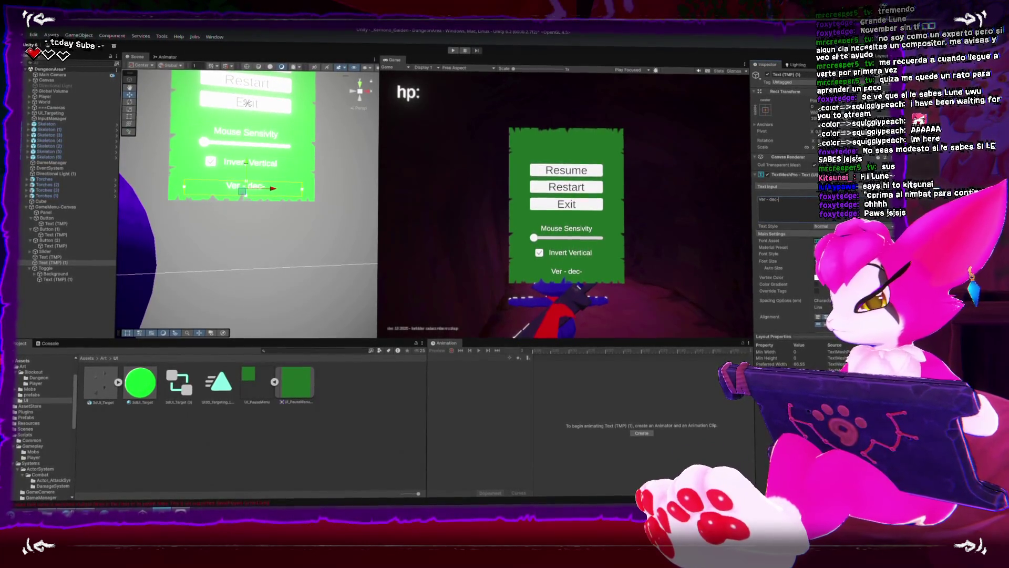
text(/)
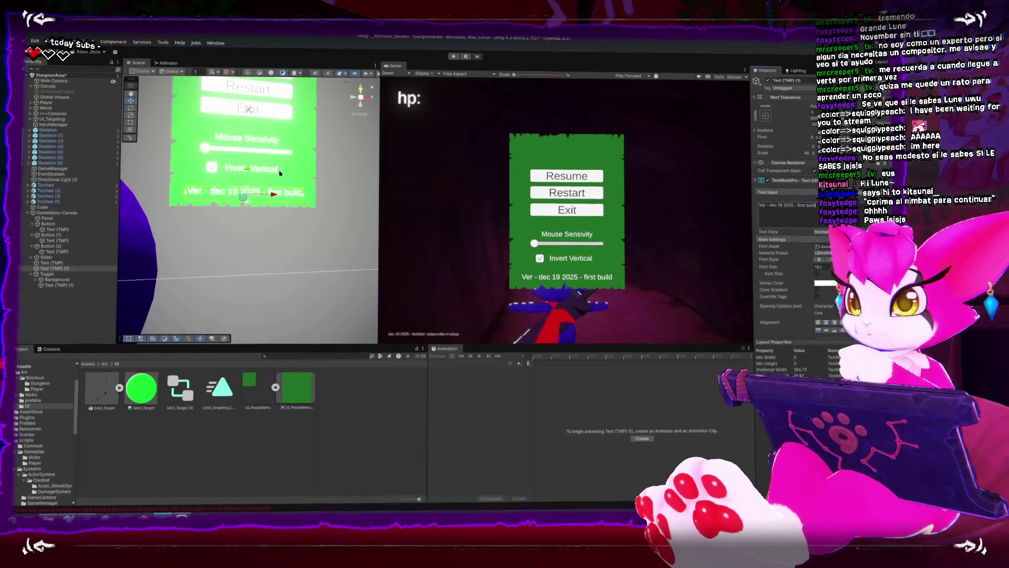
drag(280, 172, 297, 232)
scroll(297, 232, down, 5)
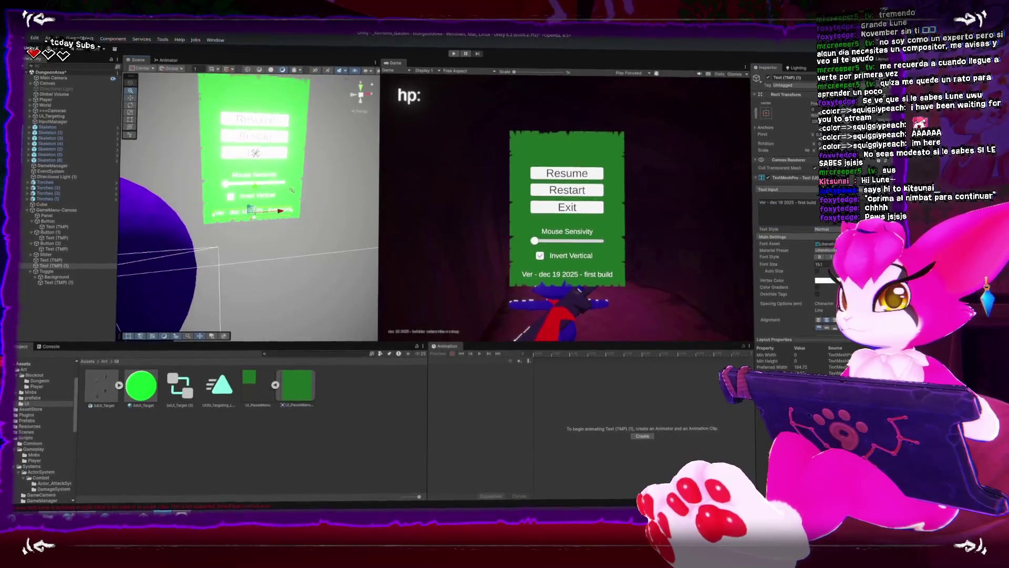
Collapse the three Button entries and the Toggle entry in the Hierarchy
click(32, 221)
click(31, 223)
click(32, 230)
click(32, 235)
click(31, 245)
click(31, 257)
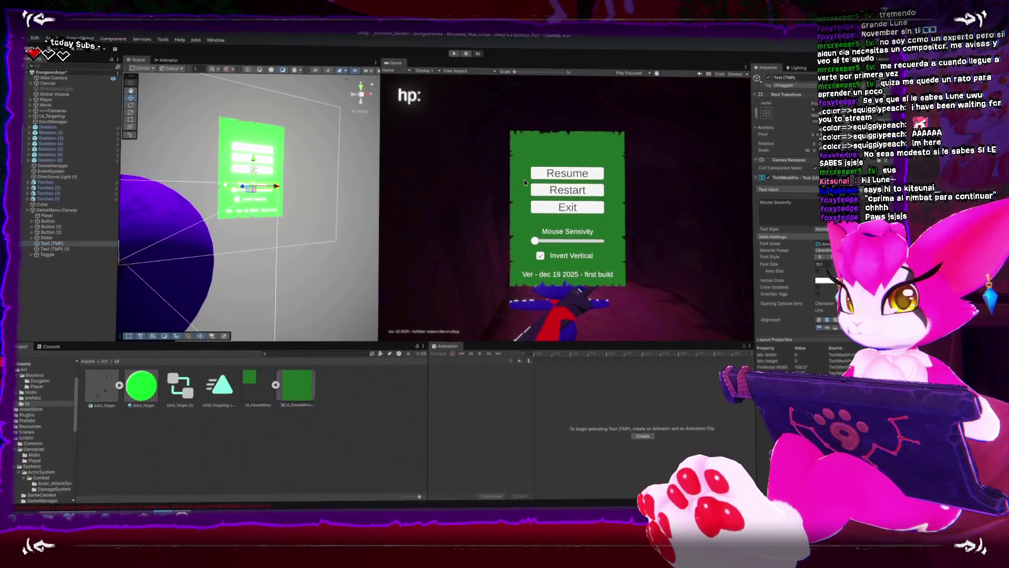
Enter Play mode to test the pause menu, then switch to the Firefox font page
click(454, 53)
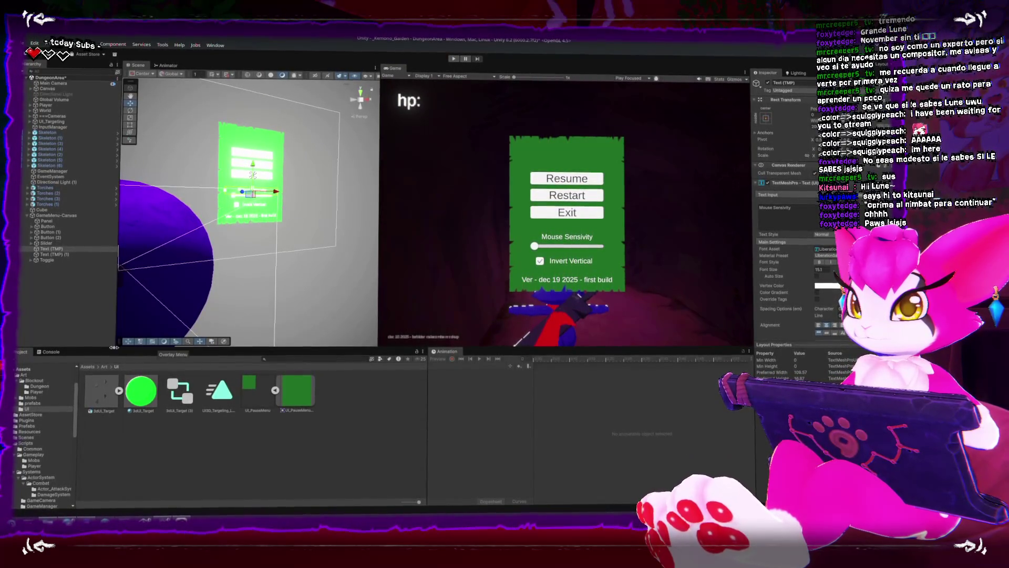
click(24, 300)
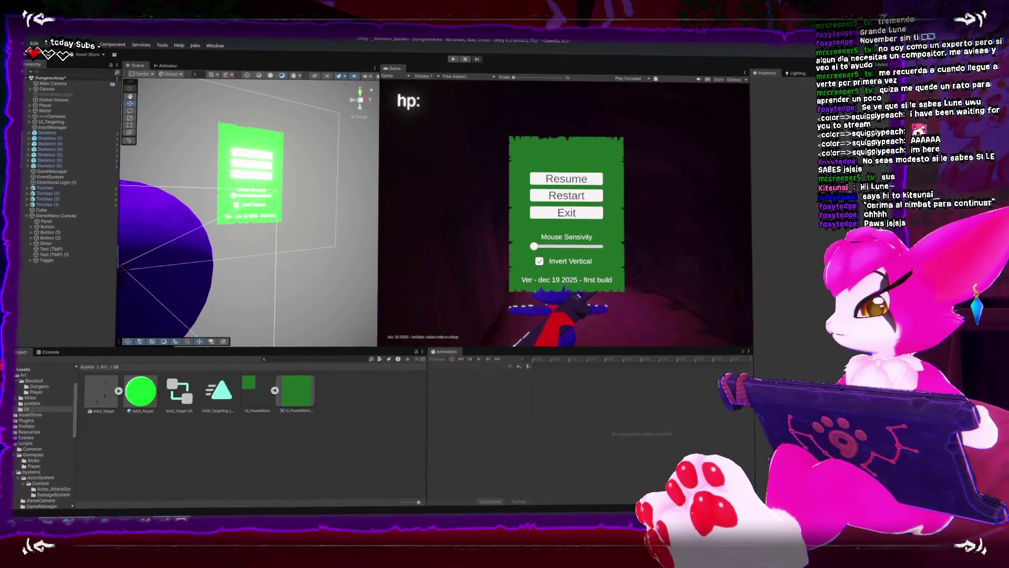
key(alt+Tab)
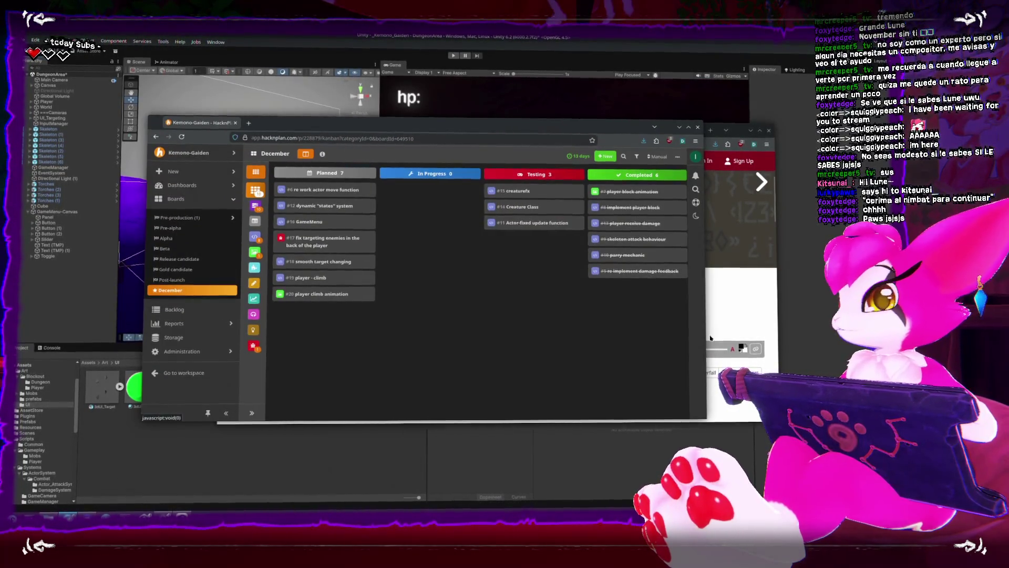
Minimize the extra Firefox window and start a new task on the December board
click(750, 134)
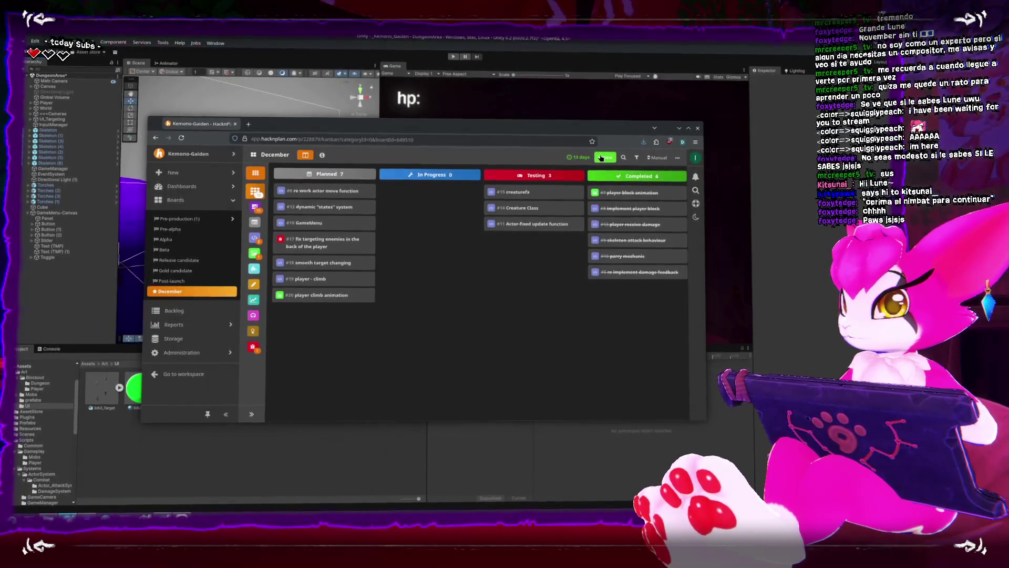
click(607, 168)
text(Main Sing)
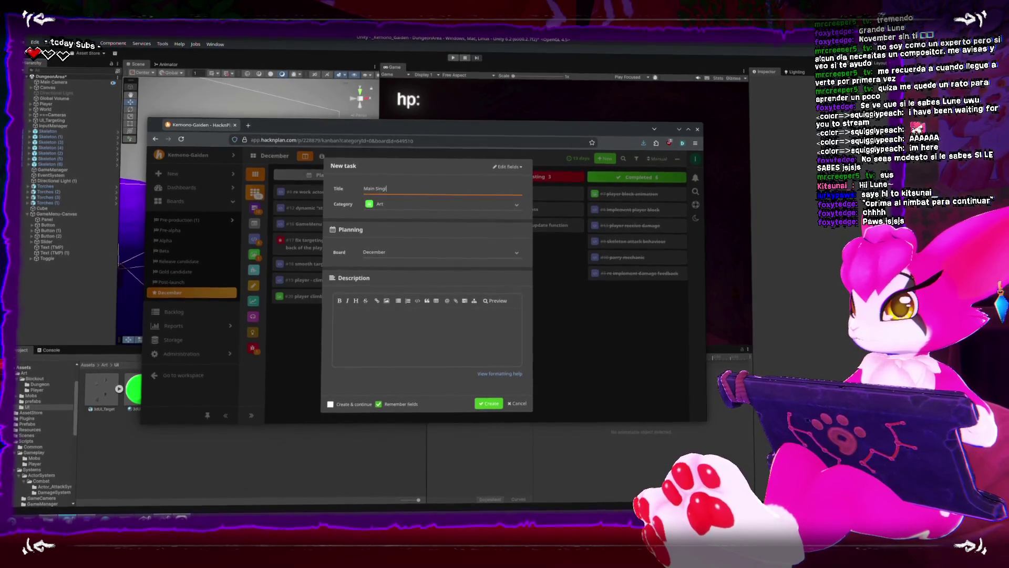
Title the task 'Main Singleton Manager', set its category to Programming, and create it
text(eton Man)
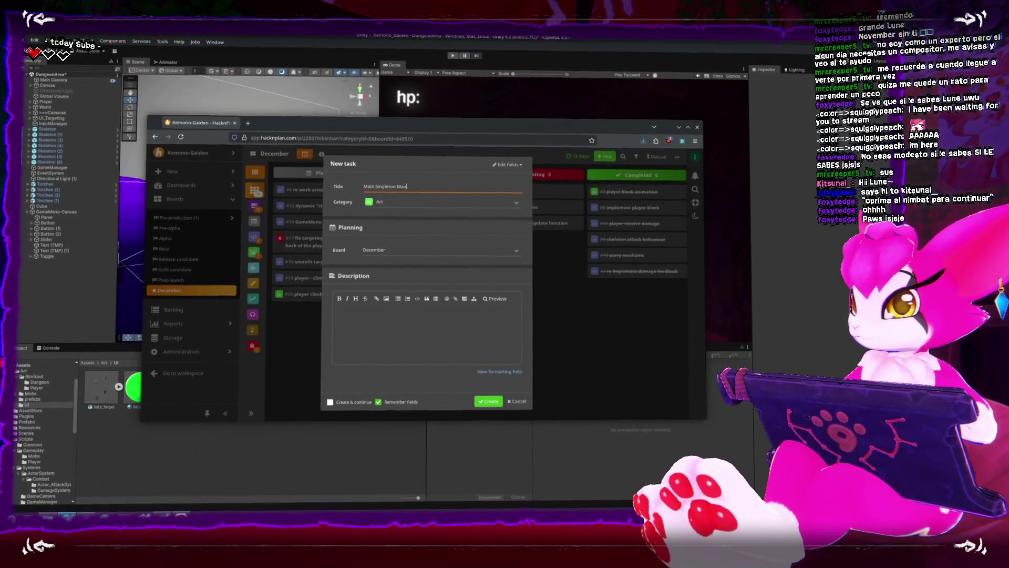
key(Tab)
click(519, 207)
click(441, 218)
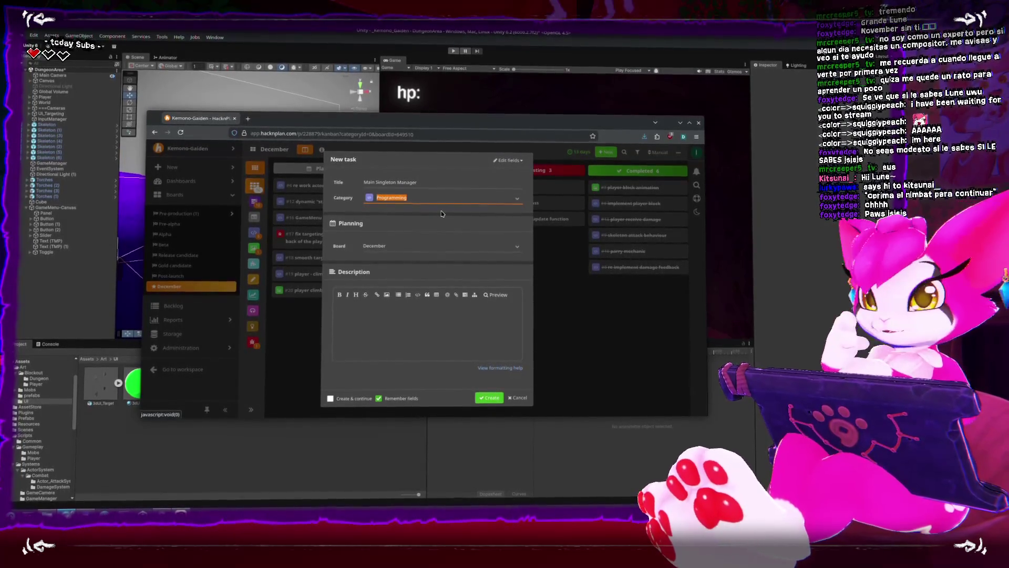
click(490, 401)
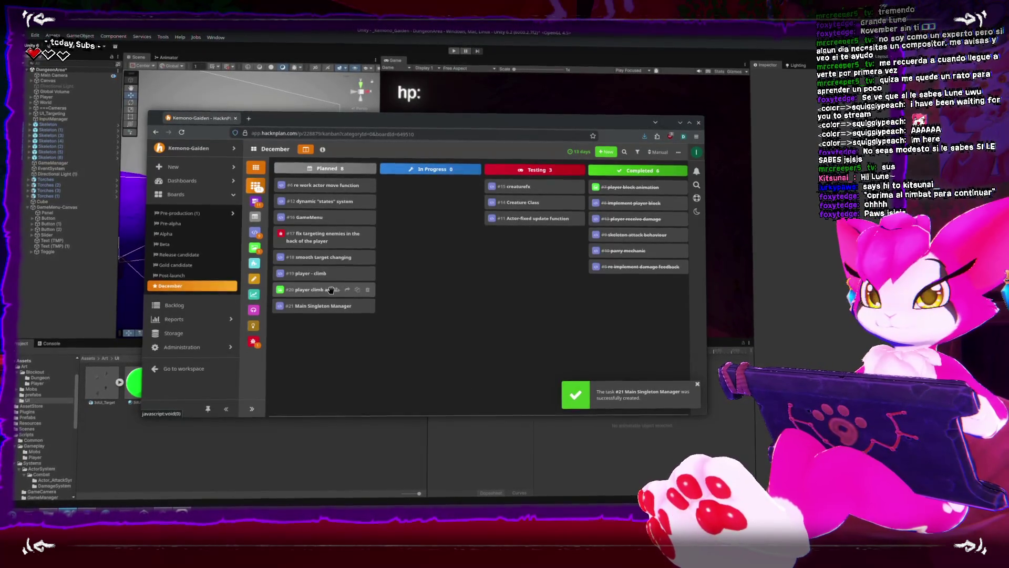
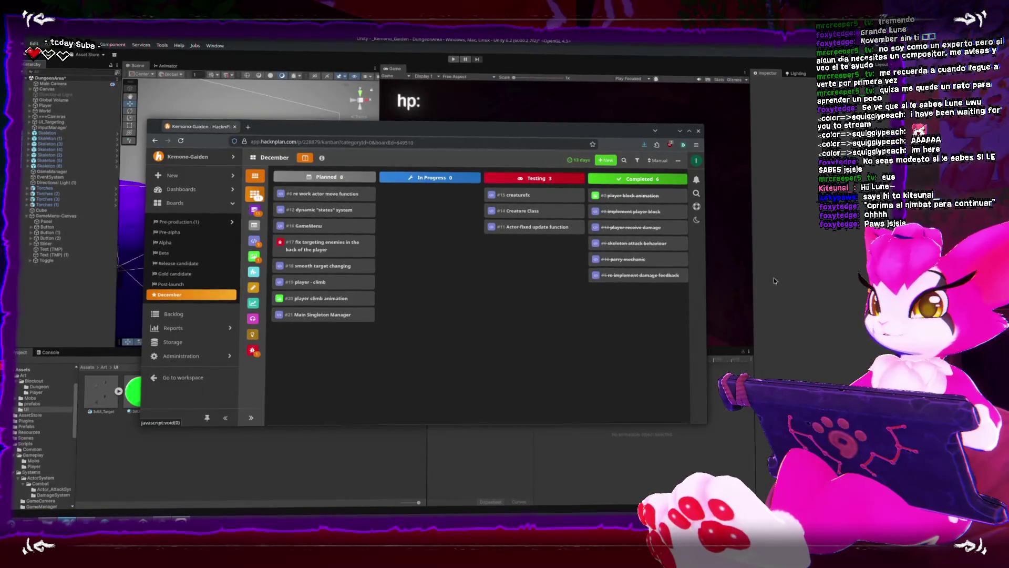
Hide the December task board so the Unity editor with the pause menu shows again
click(732, 279)
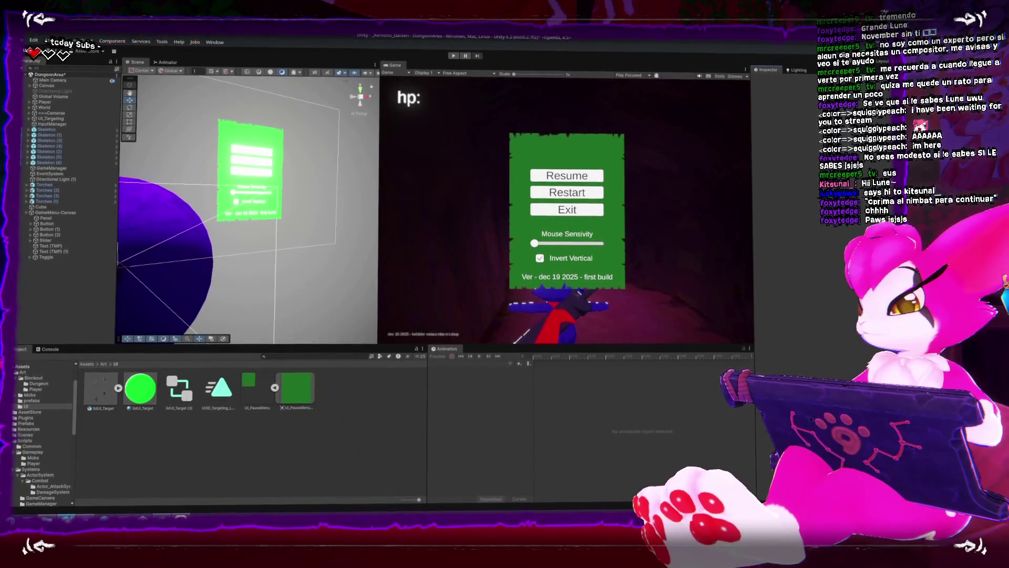
key(super+e)
Collapse the Art folder and show the contents of the Assets root
click(663, 148)
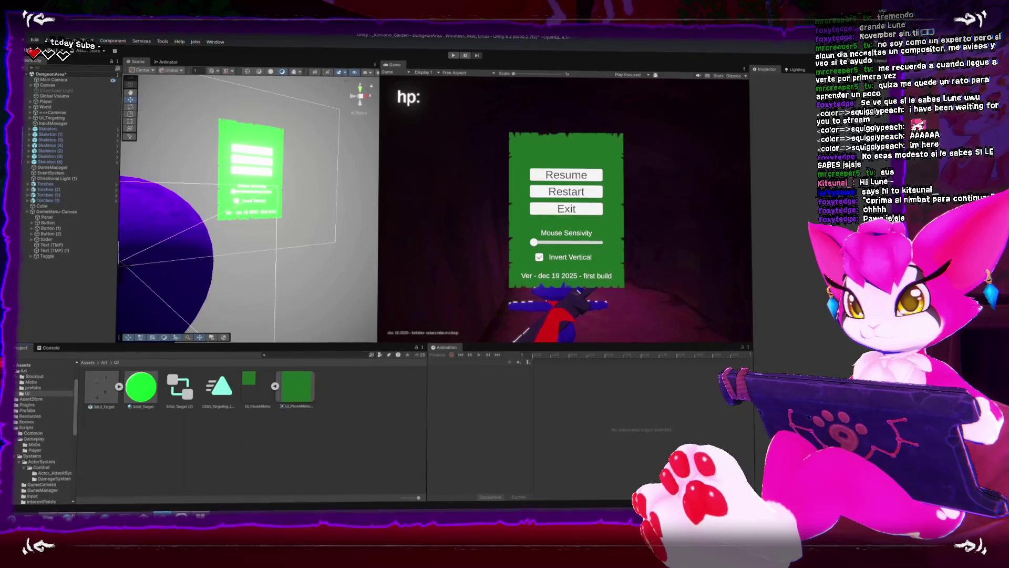
click(16, 371)
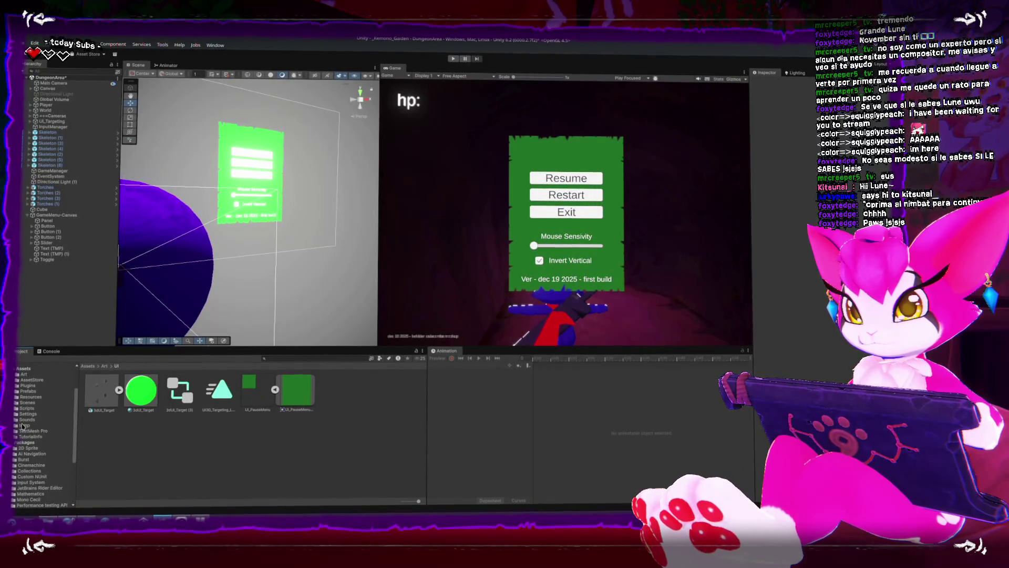
click(27, 418)
click(26, 368)
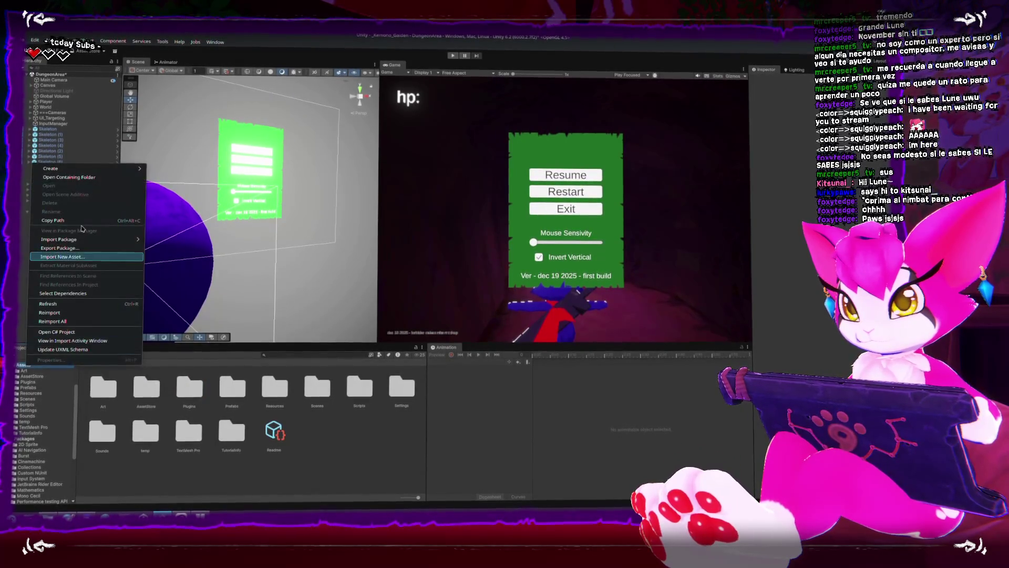
Create a new folder named 'App' in Assets and open it
mouse_move(51, 168)
click(179, 169)
text(App)
key(Return)
double_click(103, 390)
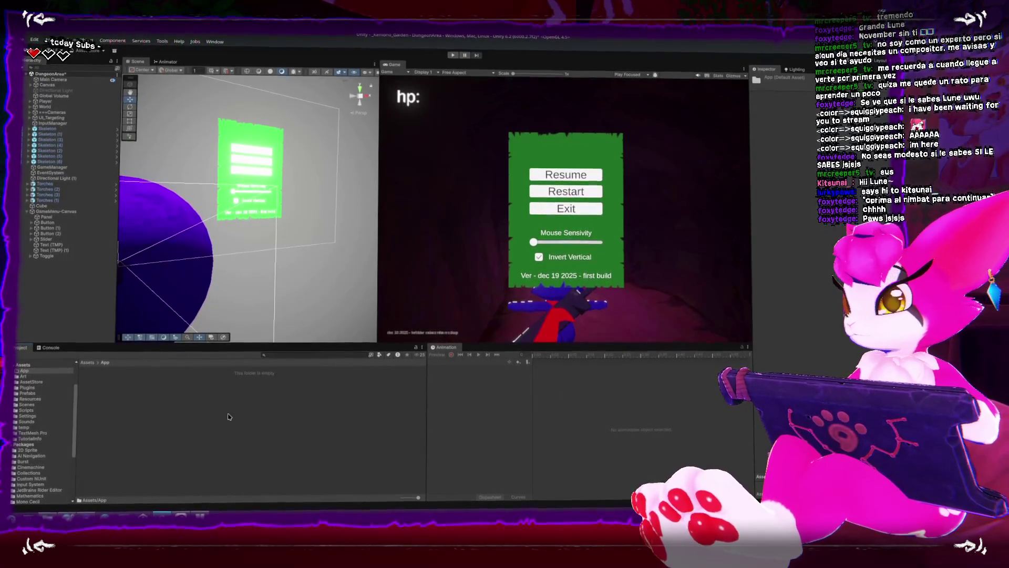
Create a Fonts subfolder in App and bring in the Aborne and Kleopatra-Regular font files
right_click(228, 416)
mouse_move(302, 220)
click(382, 220)
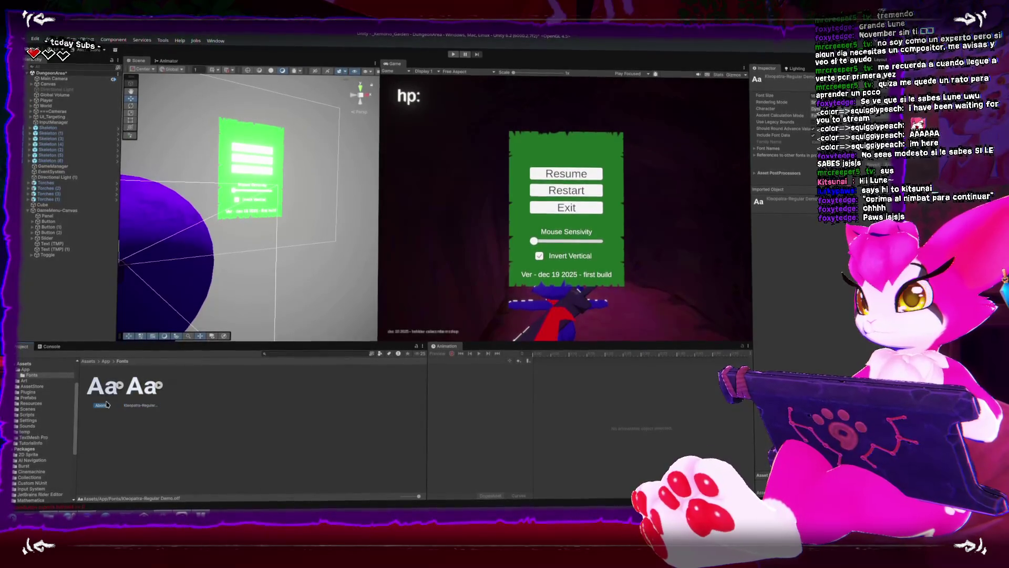
scroll(198, 258, up, 8)
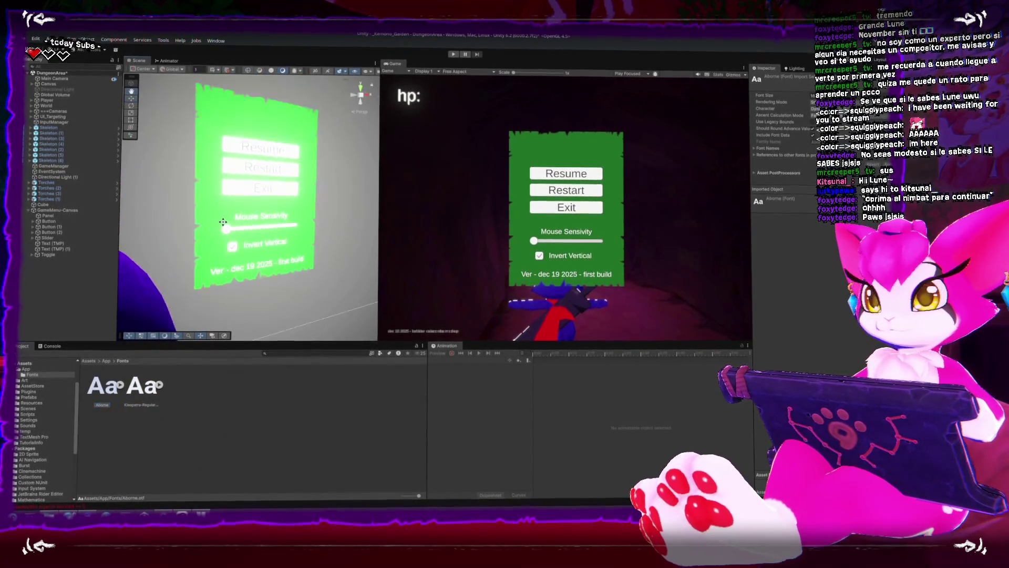
scroll(223, 242, up, 2)
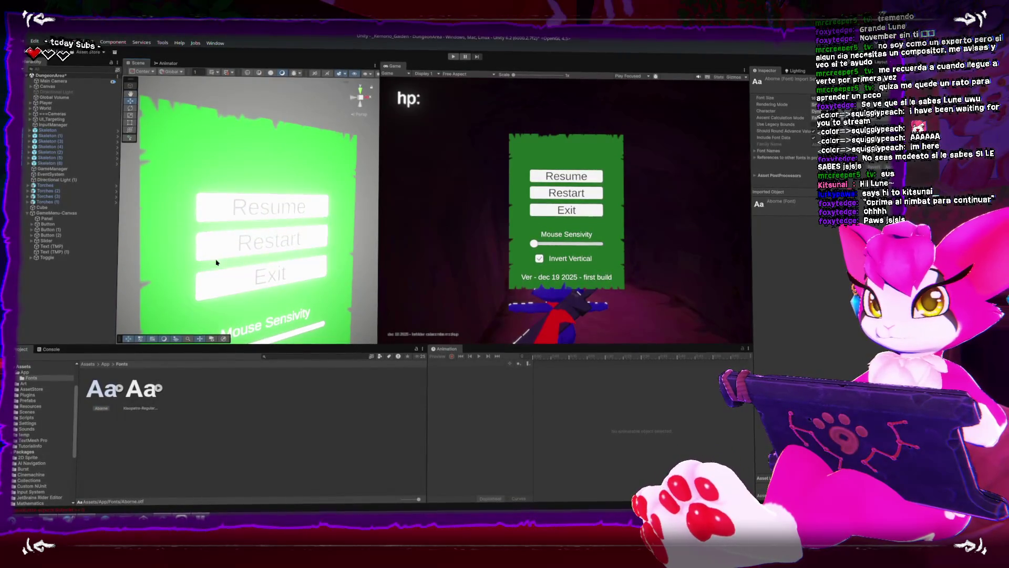
scroll(215, 265, down, 5)
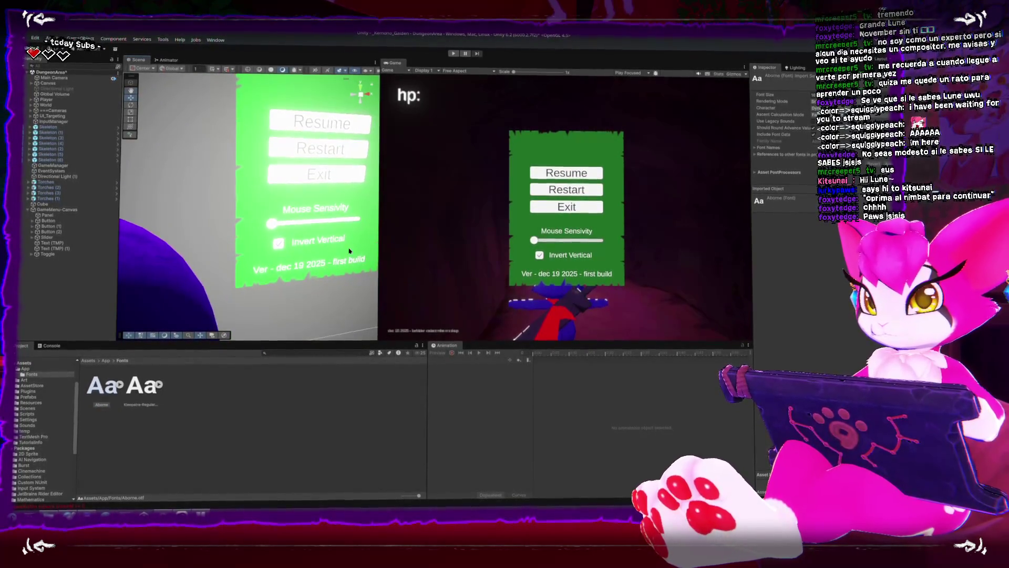
Make the Panel image tint more opaque and change it to a muted grey-green
click(822, 192)
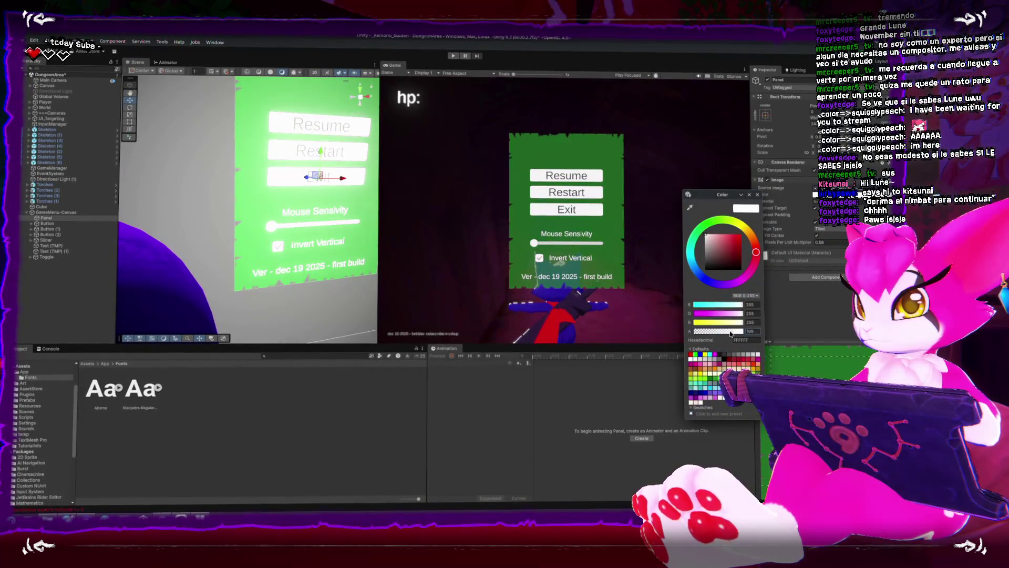
drag(721, 331, 726, 331)
mouse_move(733, 255)
mouse_down()
mouse_move(707, 233)
mouse_move(692, 256)
mouse_move(709, 249)
mouse_up()
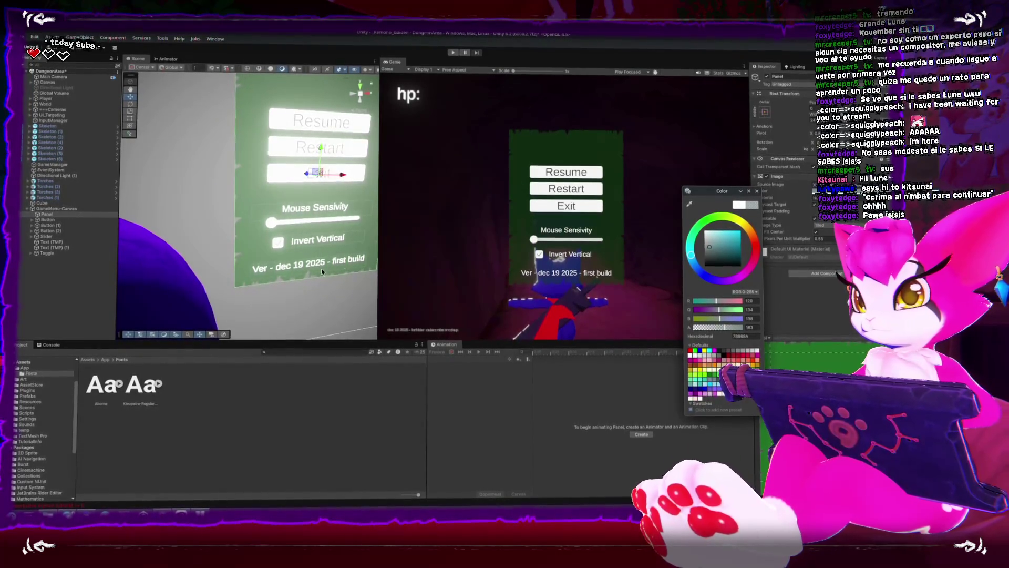
click(318, 266)
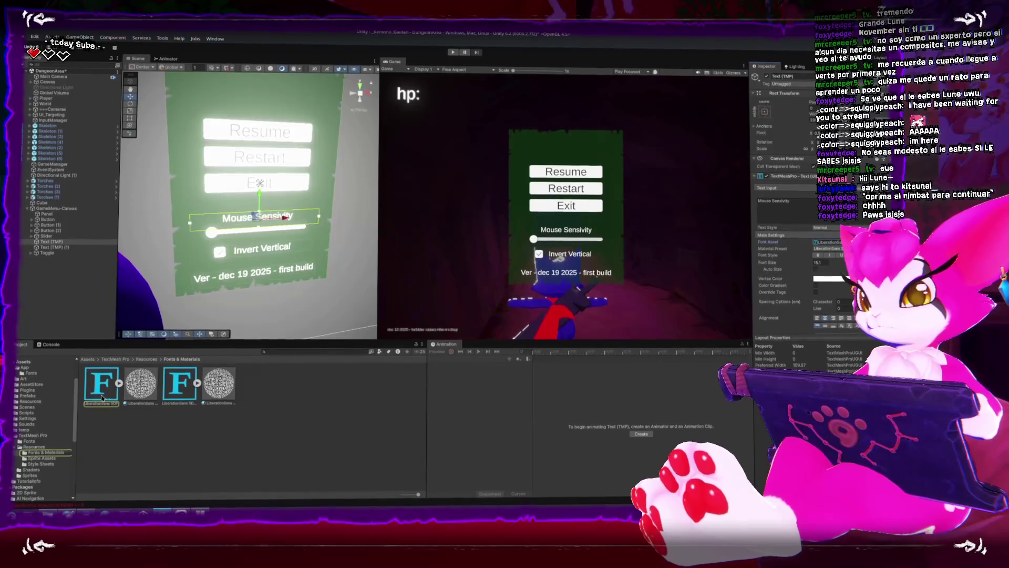
Check the default LiberationSans SDF asset and make an Aborne Bitmap font asset from Aborne
click(103, 402)
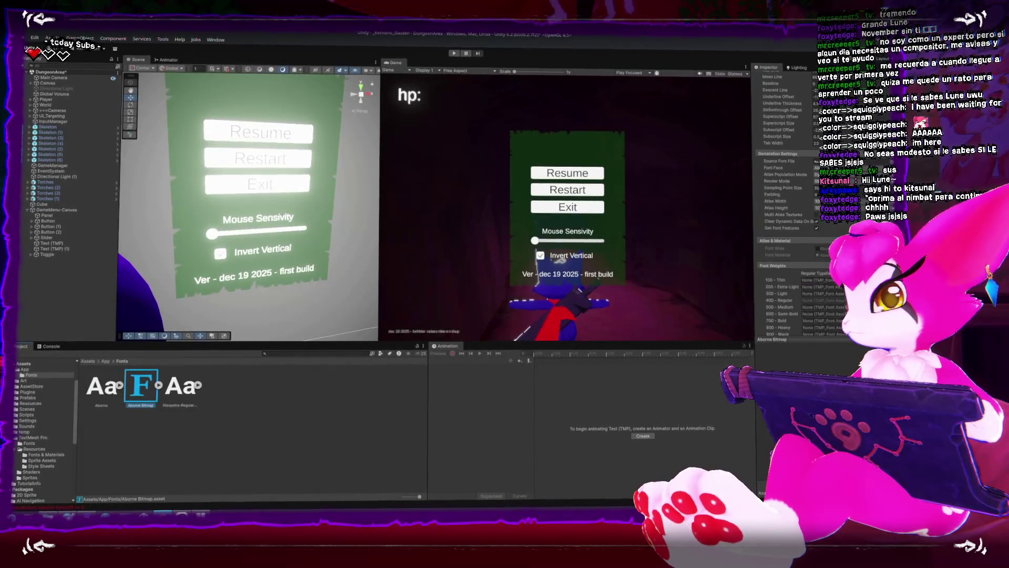
scroll(788, 200, up, 5)
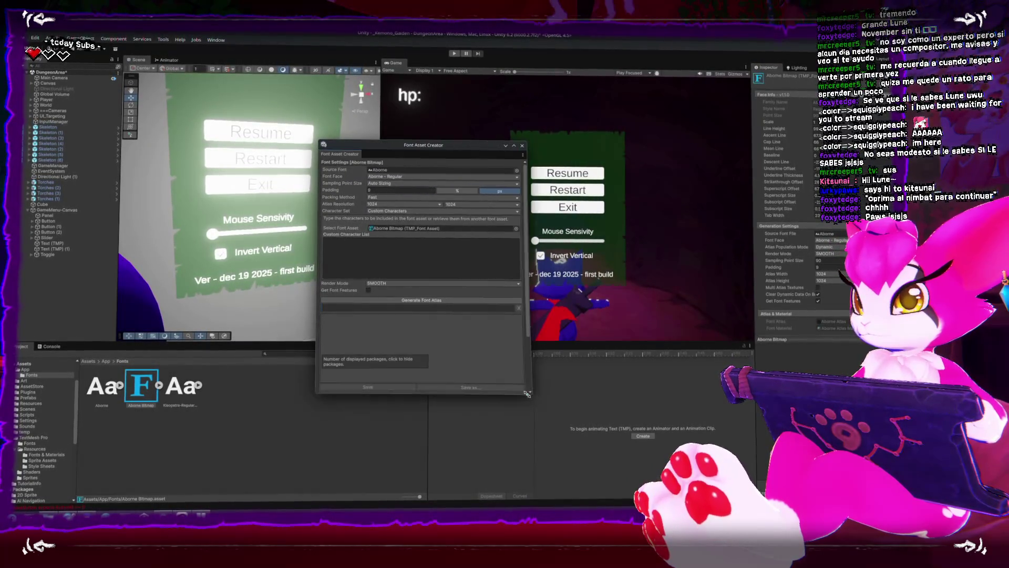
Set the Aborne Bitmap atlas resolution to 2048×2048 and generate the font atlas
click(402, 203)
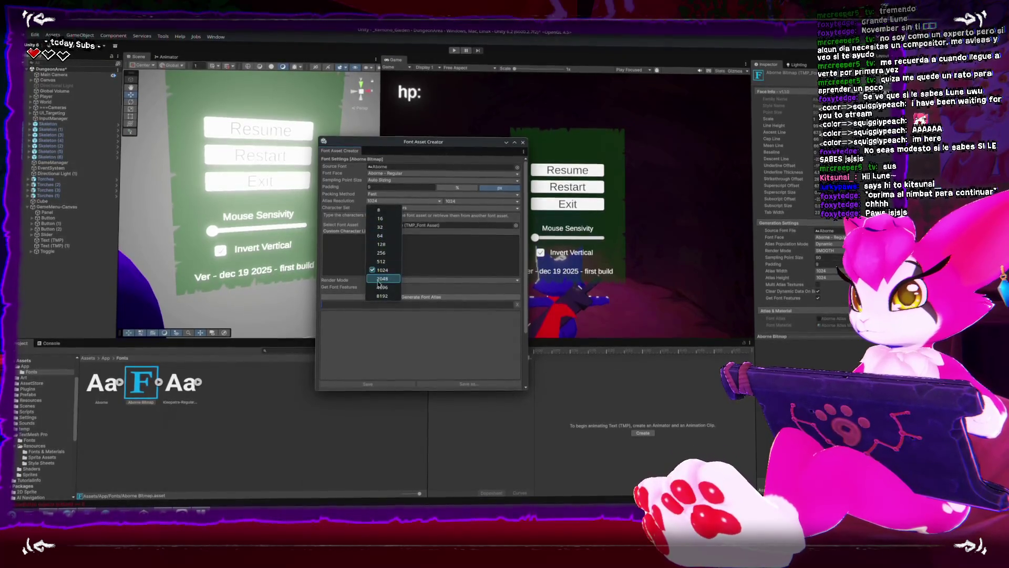
click(389, 275)
click(482, 202)
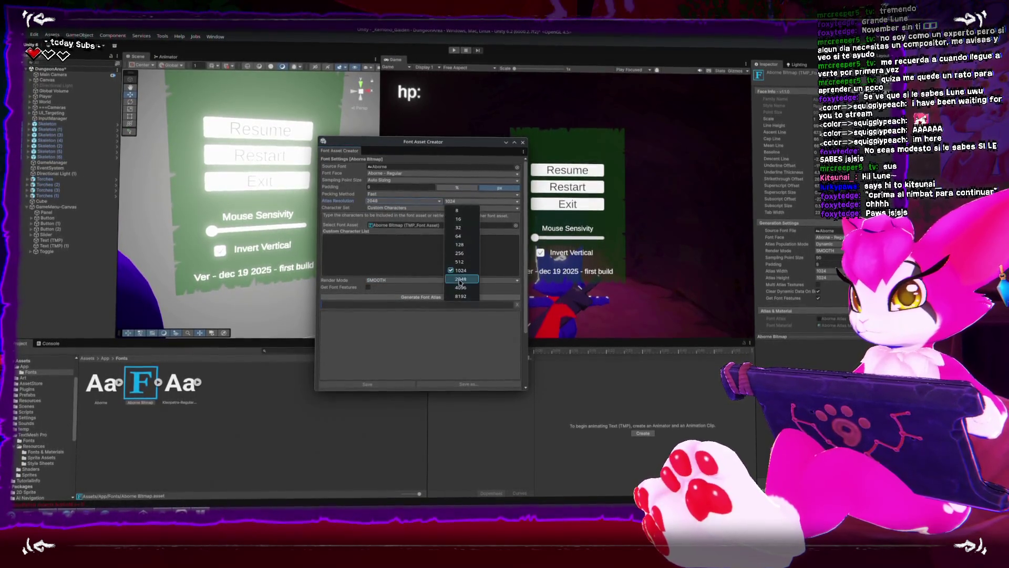
click(461, 279)
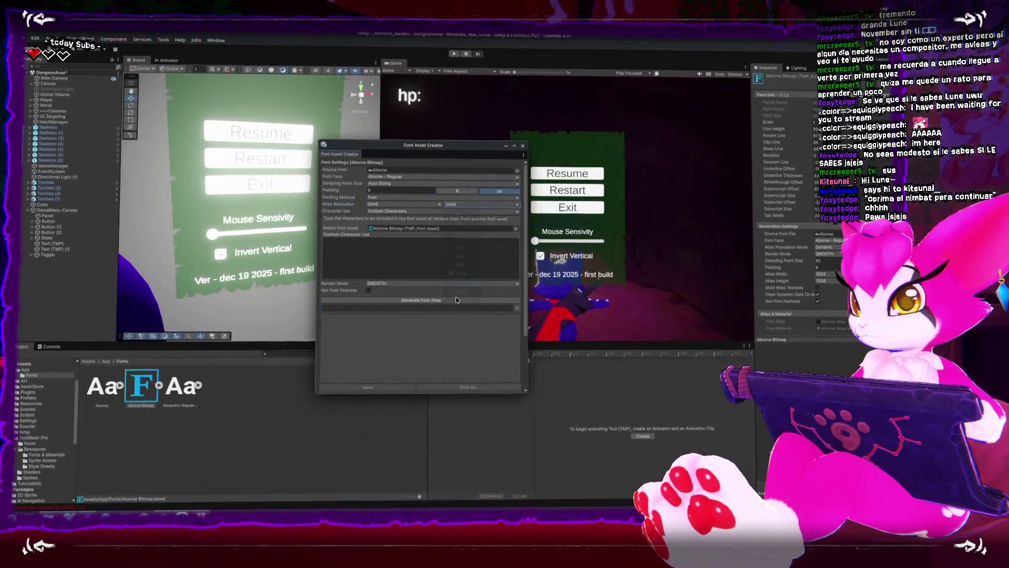
click(374, 299)
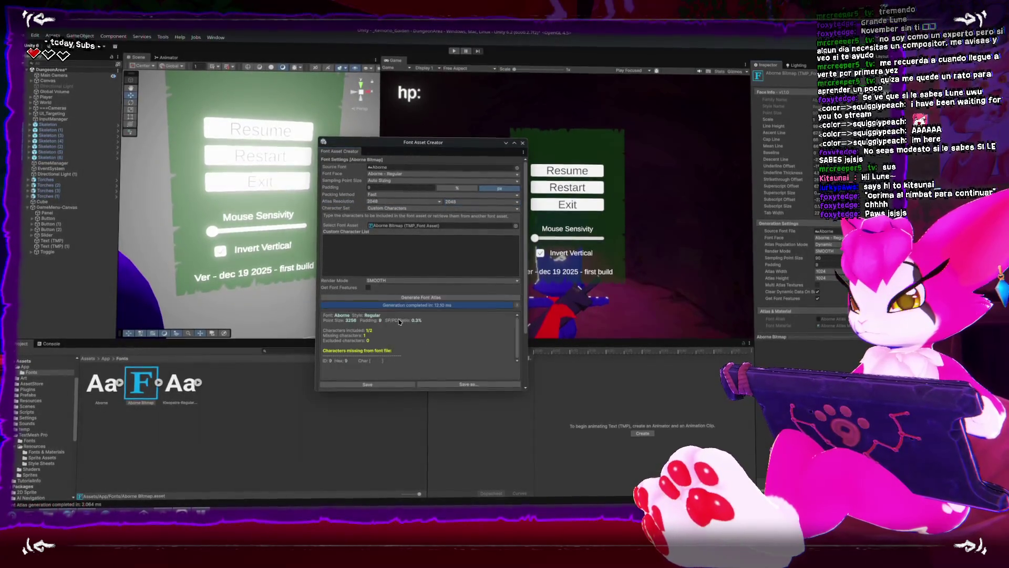
scroll(400, 321, down, 3)
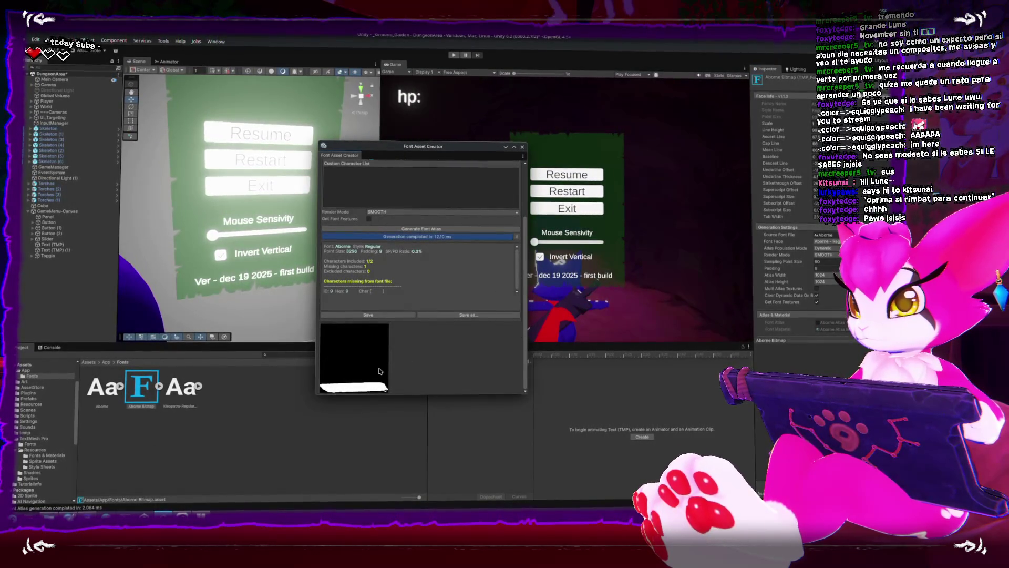
scroll(380, 371, up, 3)
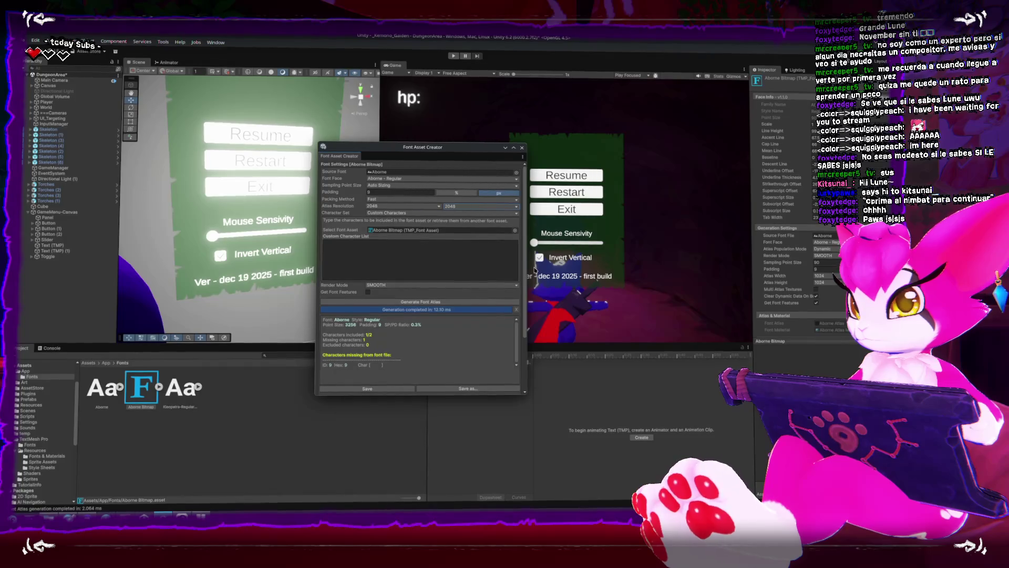
scroll(520, 304, down, 2)
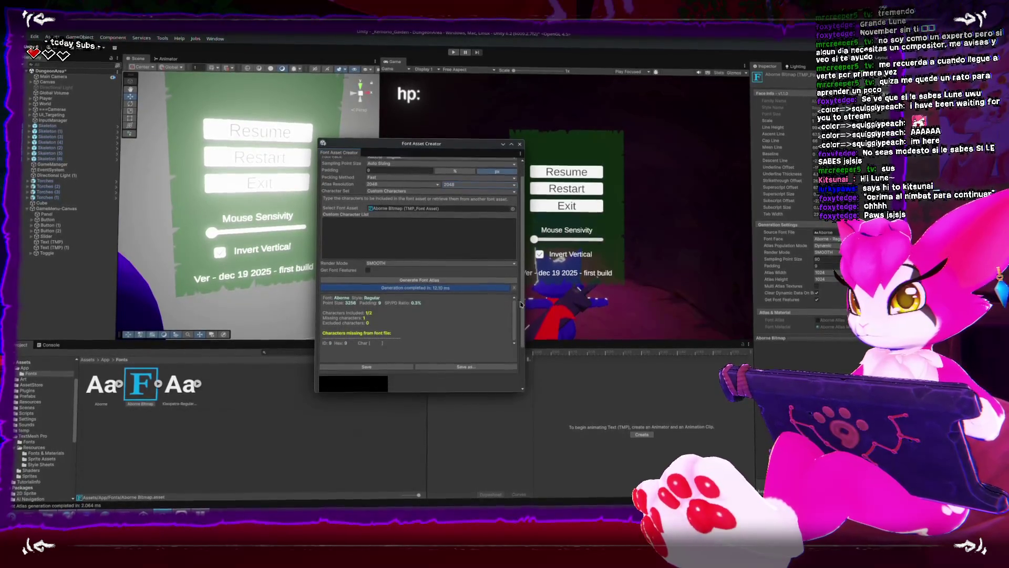
scroll(520, 304, down, 3)
scroll(519, 301, up, 4)
scroll(519, 301, up, 2)
Switch the character set to Extended ASCII, regenerate, and save the atlas into the asset
click(401, 209)
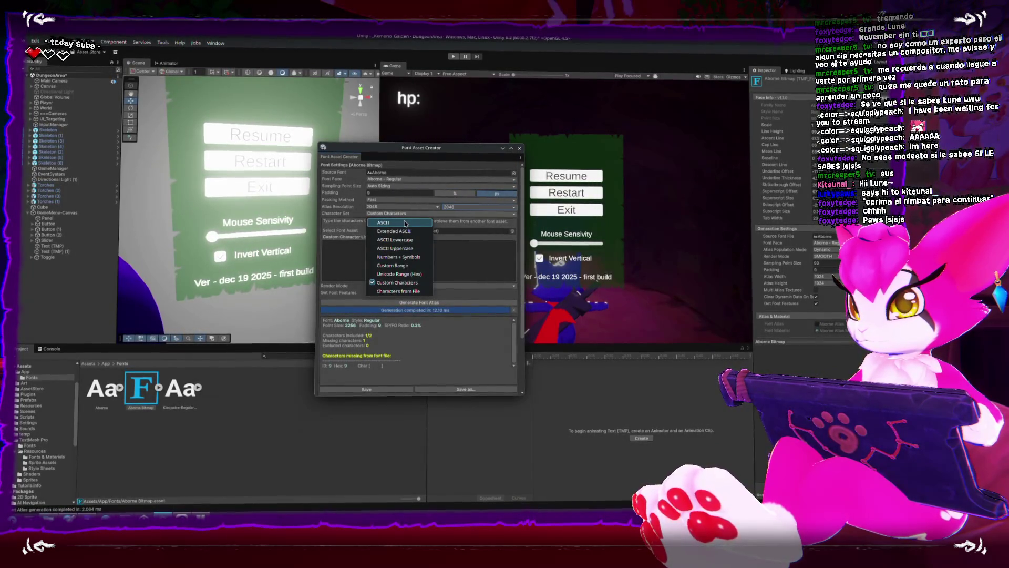
click(403, 223)
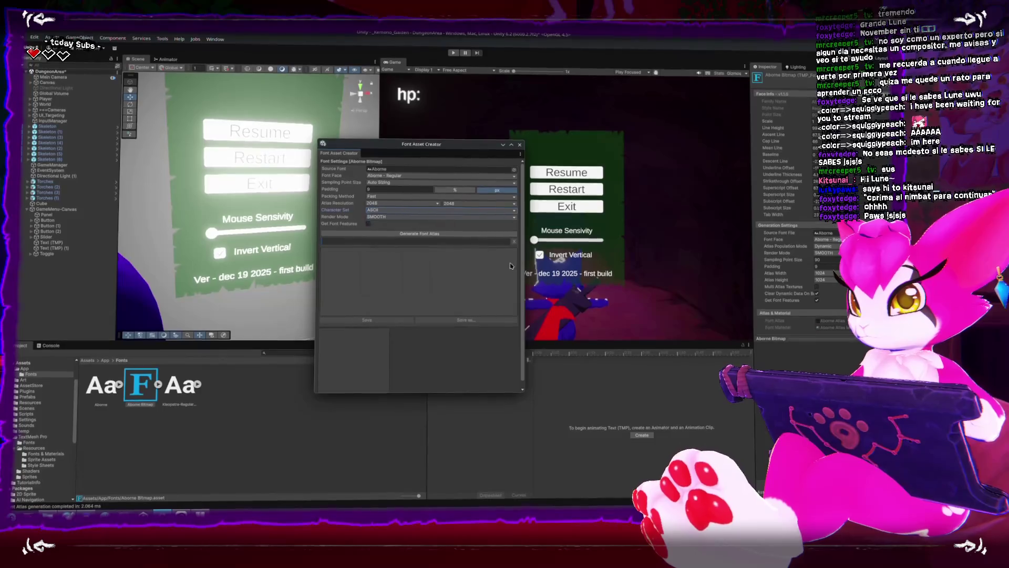
click(445, 235)
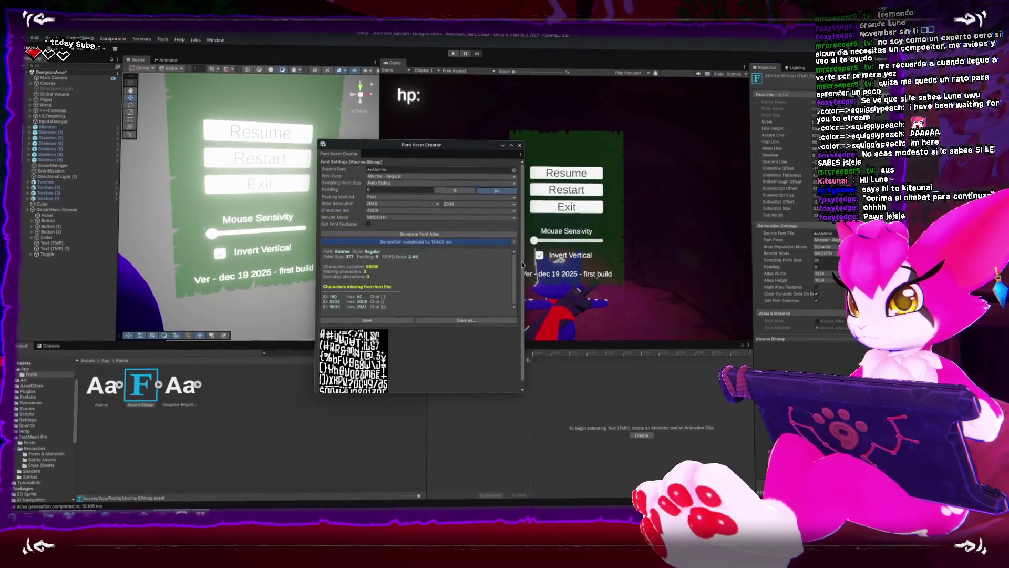
scroll(515, 256, up, 1)
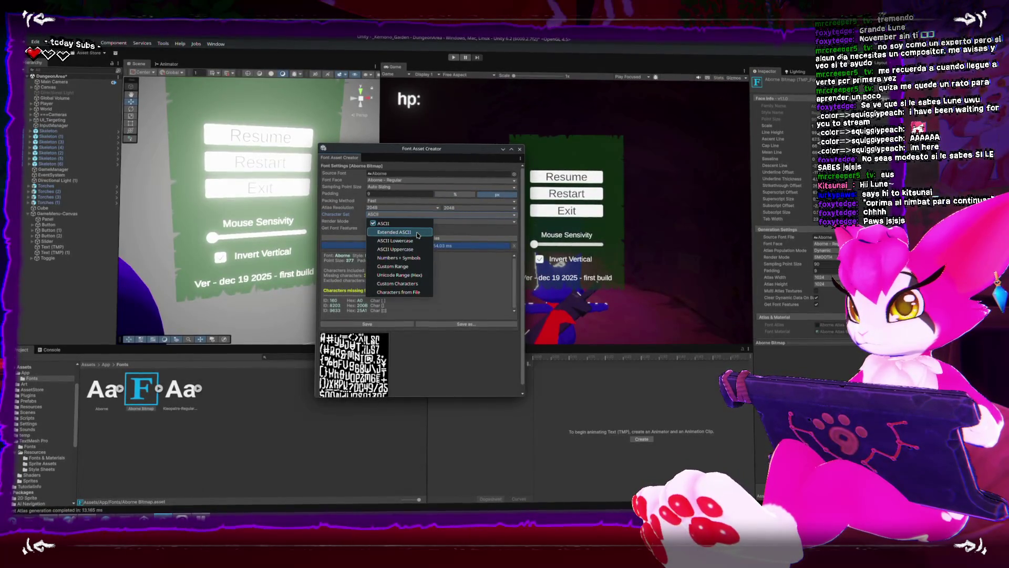
click(418, 234)
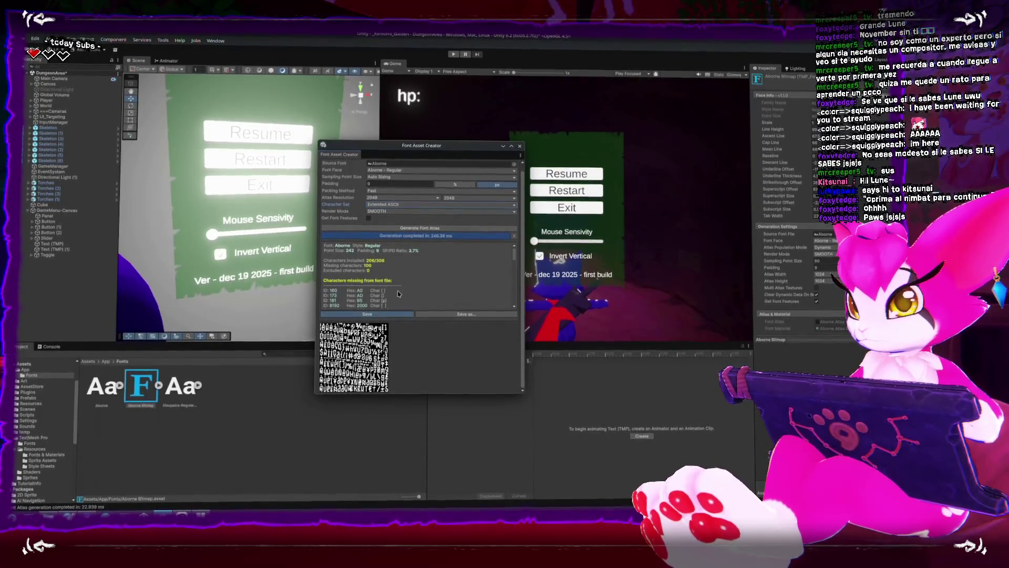
click(367, 317)
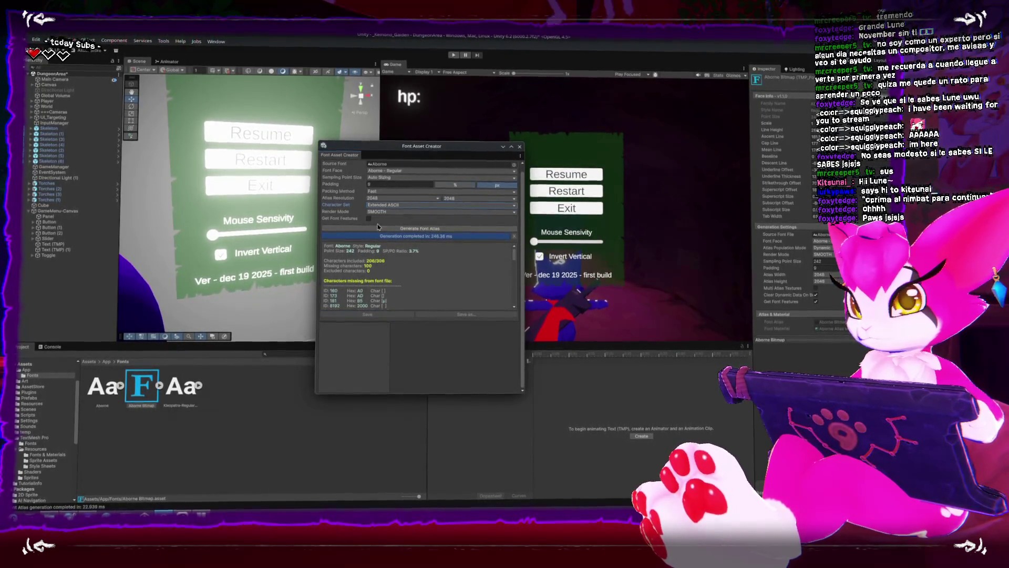
click(519, 146)
Create a bitmap font asset from Kleopatra-Regular and open it in Font Asset Creator
right_click(182, 386)
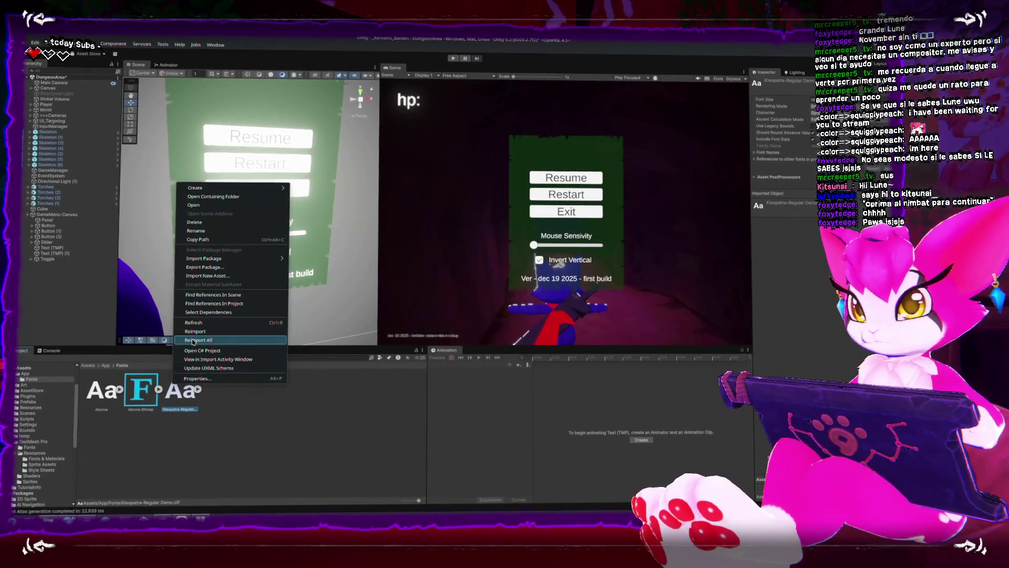
mouse_move(276, 187)
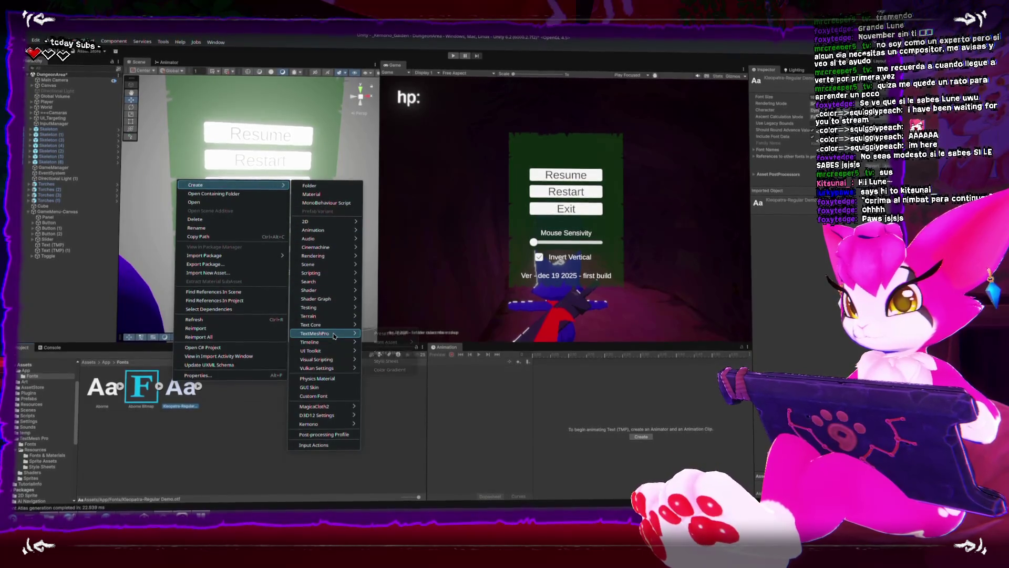
mouse_move(321, 332)
mouse_move(391, 341)
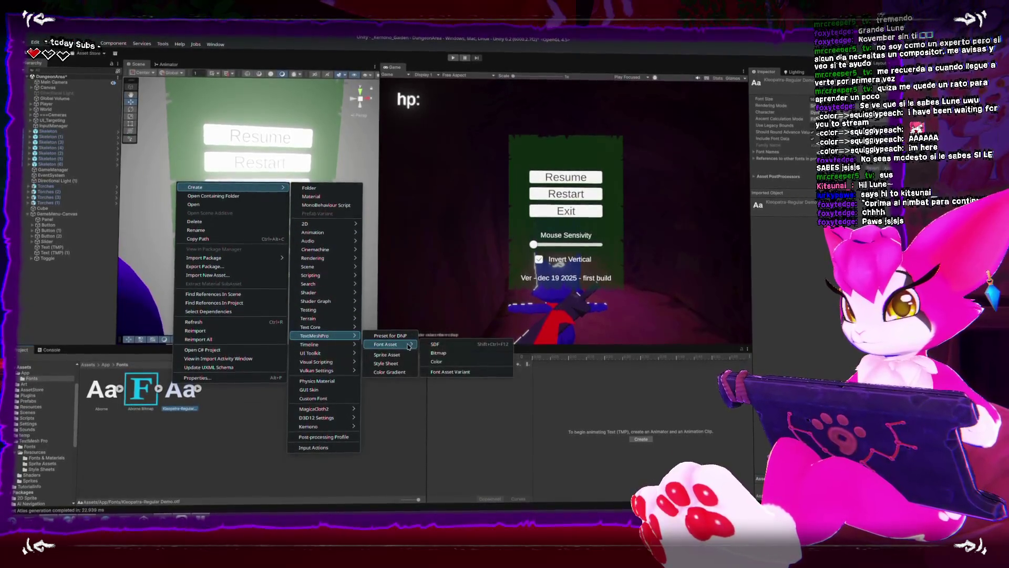
click(440, 354)
click(224, 385)
double_click(219, 386)
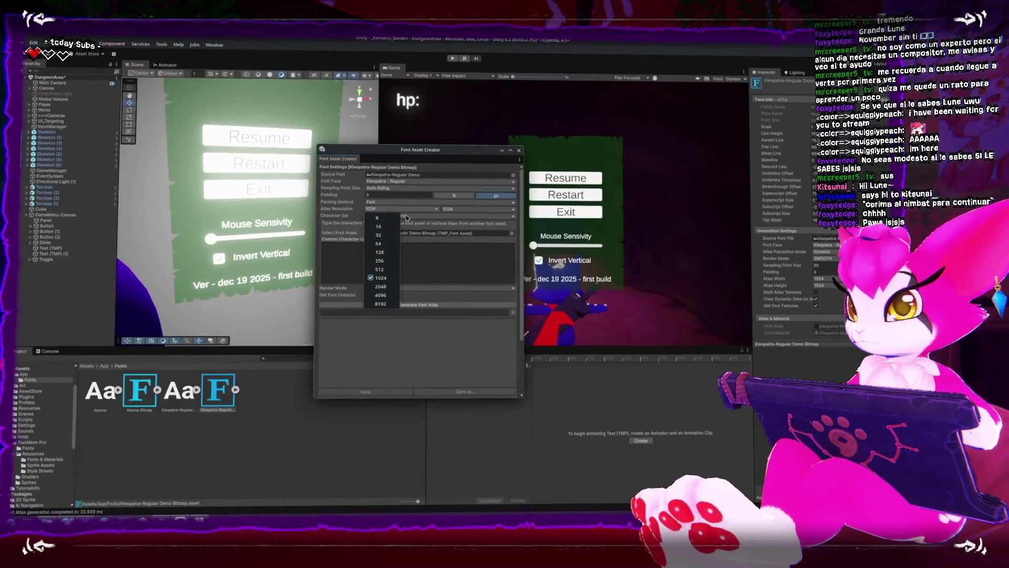
Set the Kleopatra atlas to 2048×2048 with Extended ASCII, then save it
click(381, 286)
click(465, 209)
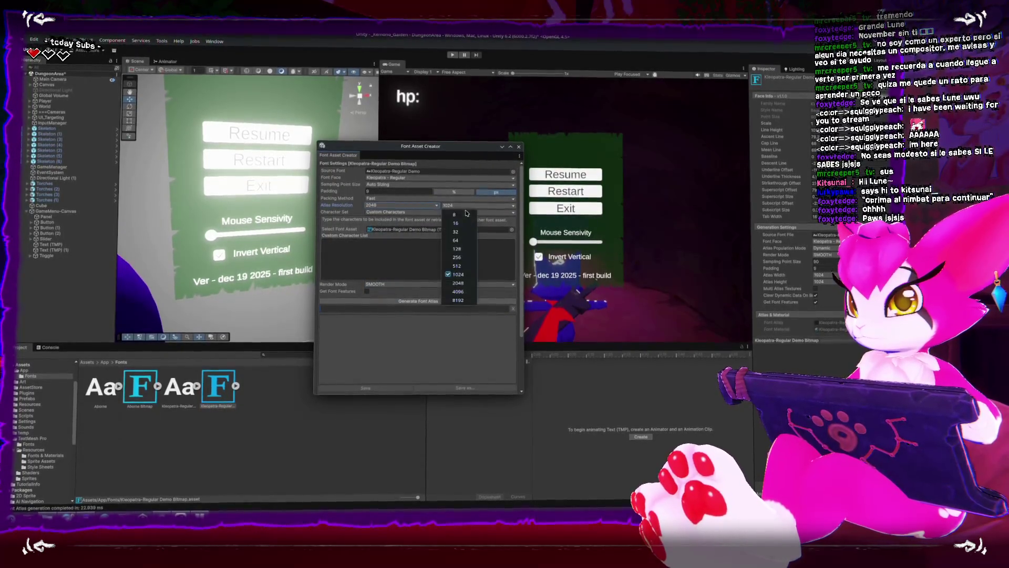
click(458, 283)
scroll(505, 295, down, 5)
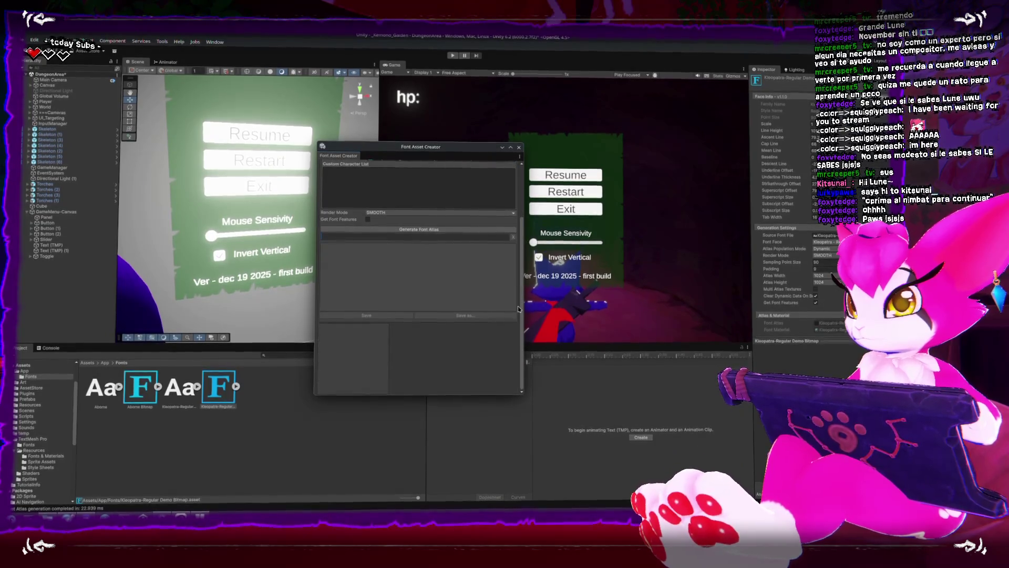
scroll(391, 193, up, 5)
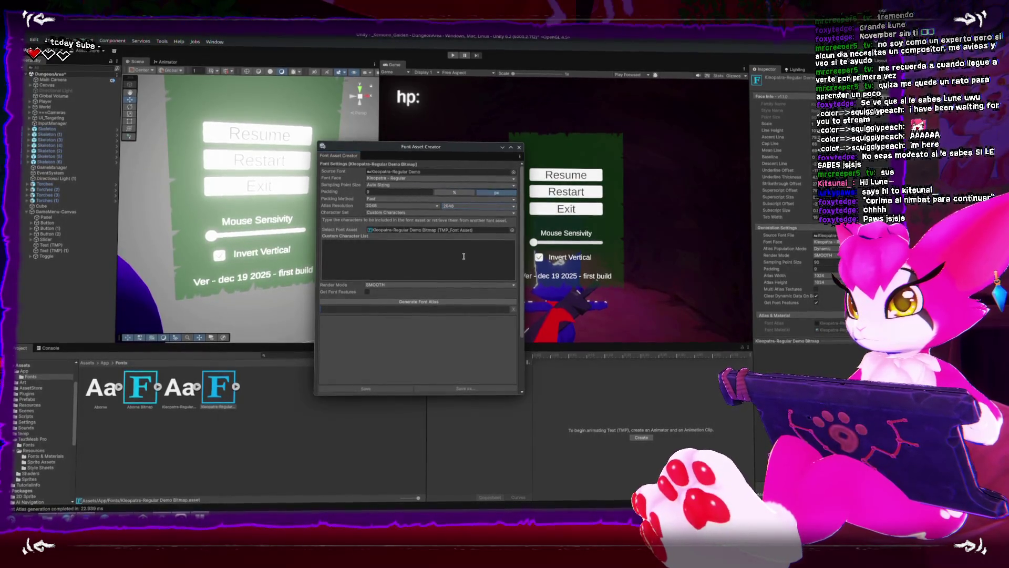
click(399, 212)
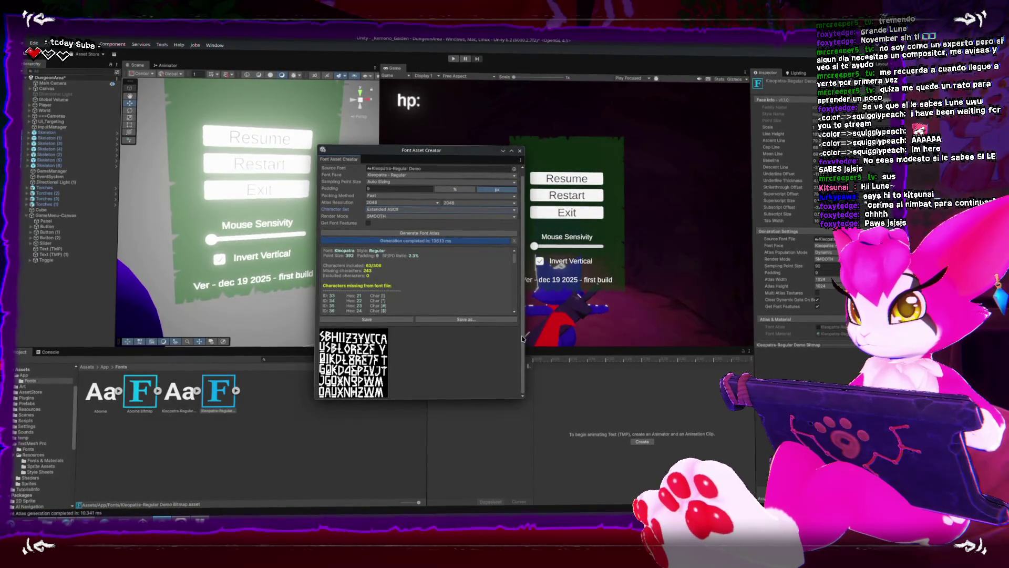
scroll(469, 286, down, 10)
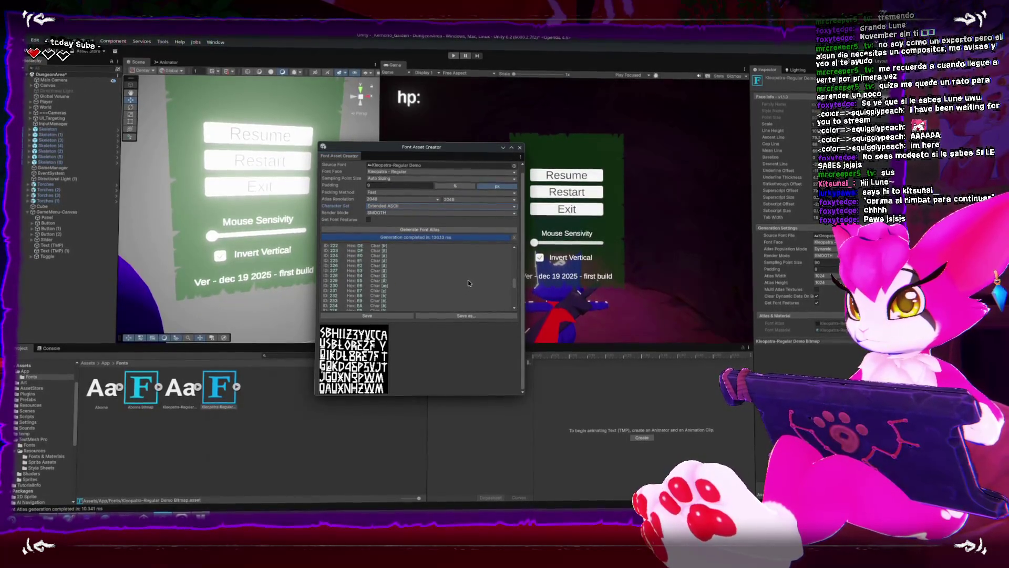
click(381, 317)
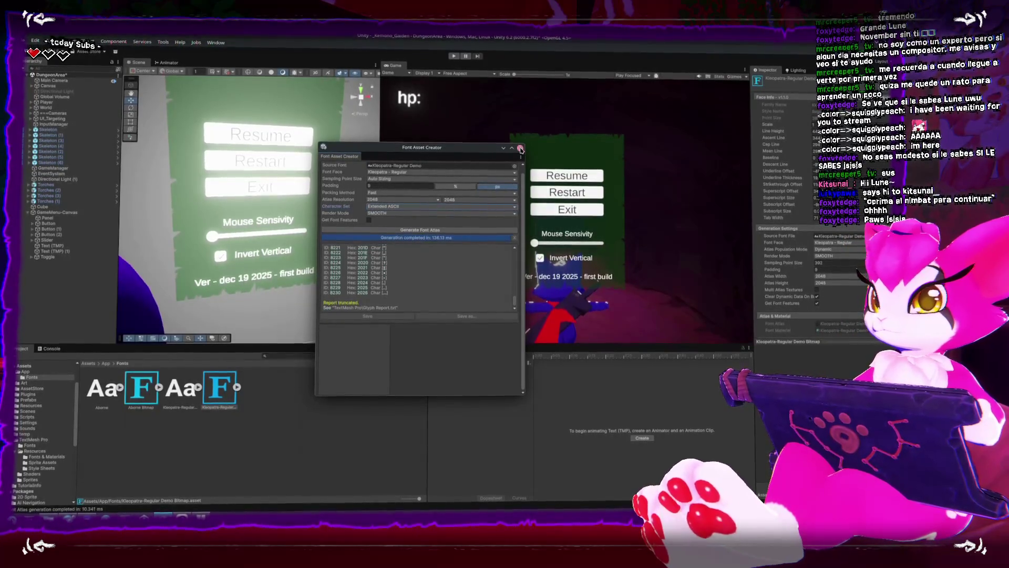
click(257, 224)
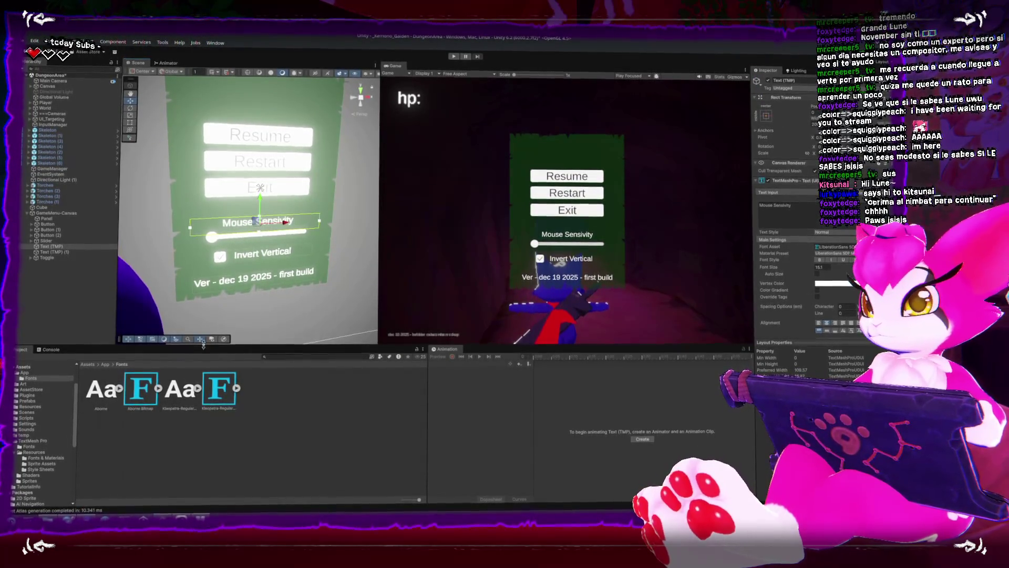
Apply the bitmap font to the Mouse Sensitivity label and preview it full-size
drag(220, 387, 821, 249)
key(f)
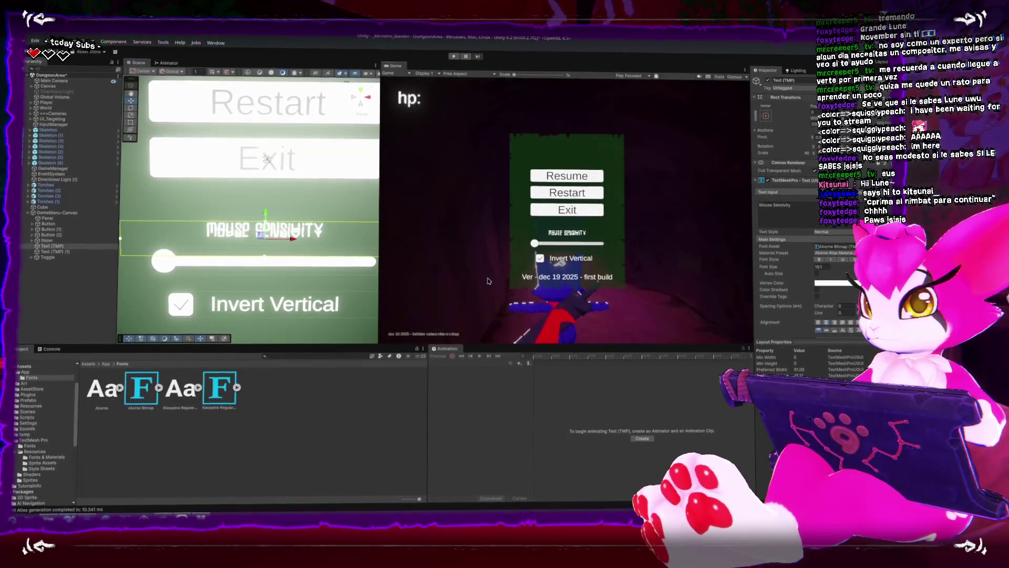
key(shift+space)
key(shift+space)
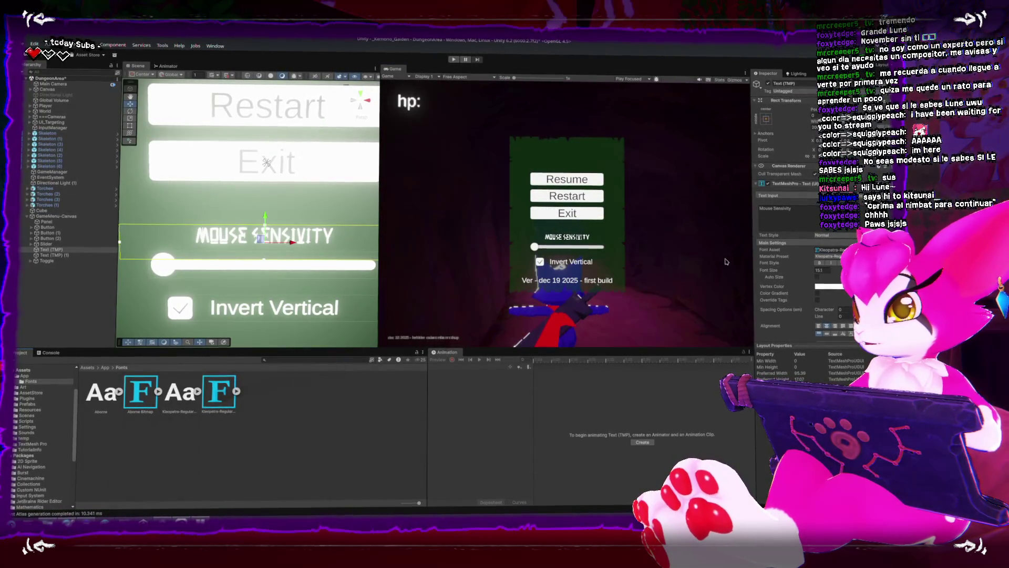
key(shift+space)
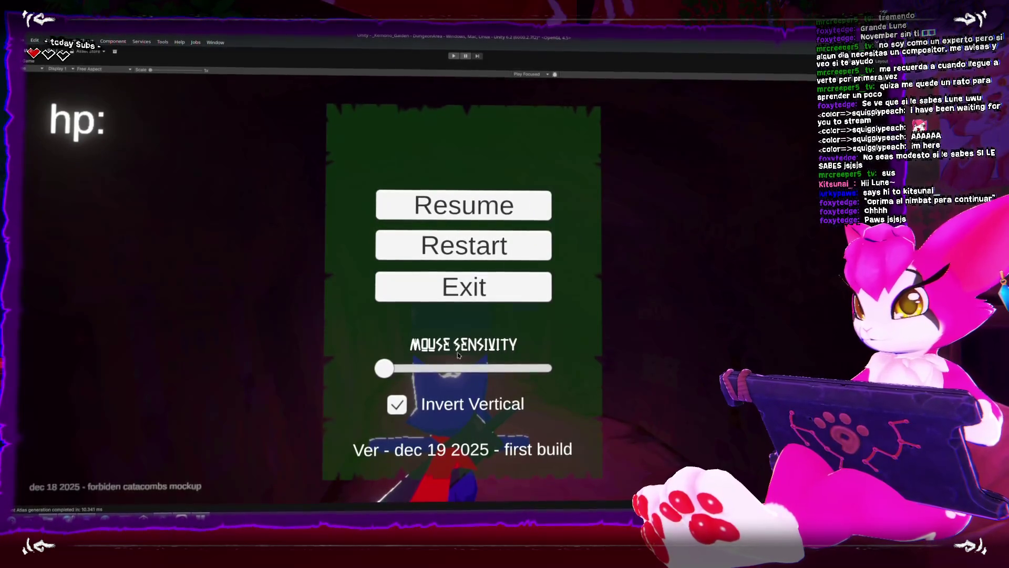
key(shift+space)
Give the Invert Vertical label and the version text line the Kleopatra font
click(294, 310)
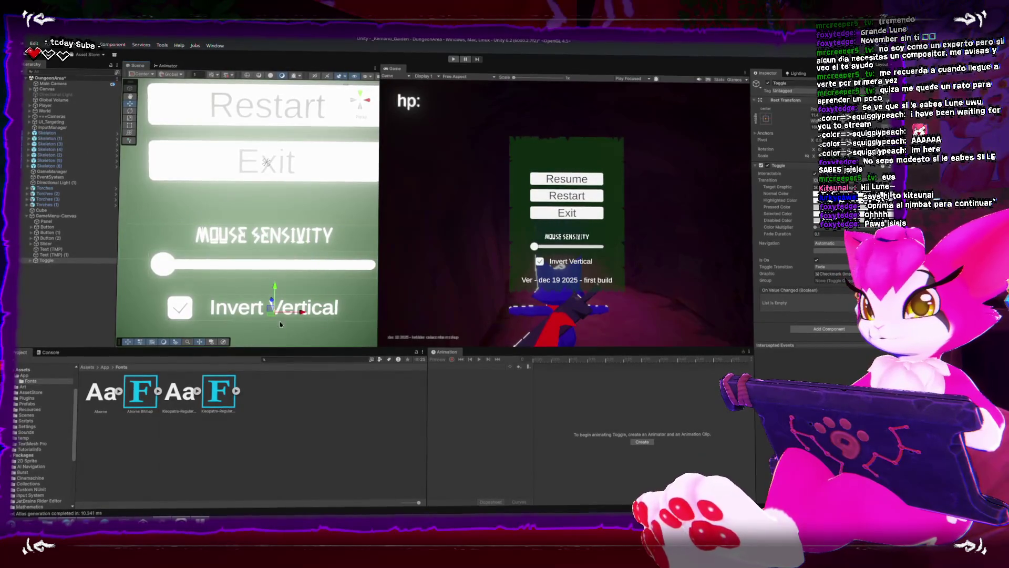
click(237, 304)
mouse_move(218, 390)
mouse_down()
mouse_move(253, 369)
mouse_move(807, 245)
mouse_up()
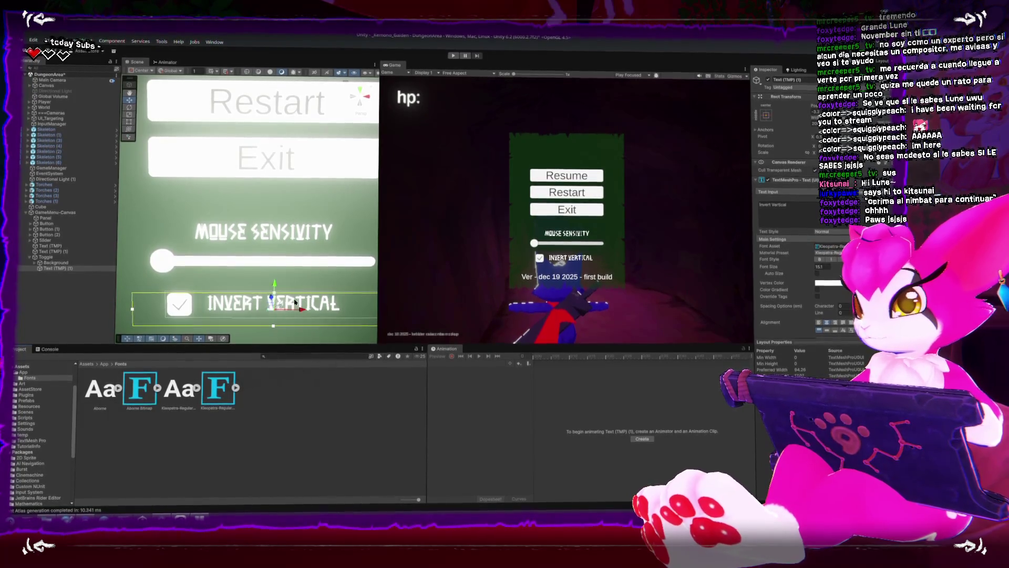
click(332, 245)
mouse_move(212, 379)
mouse_down()
mouse_move(526, 295)
mouse_move(836, 245)
mouse_up()
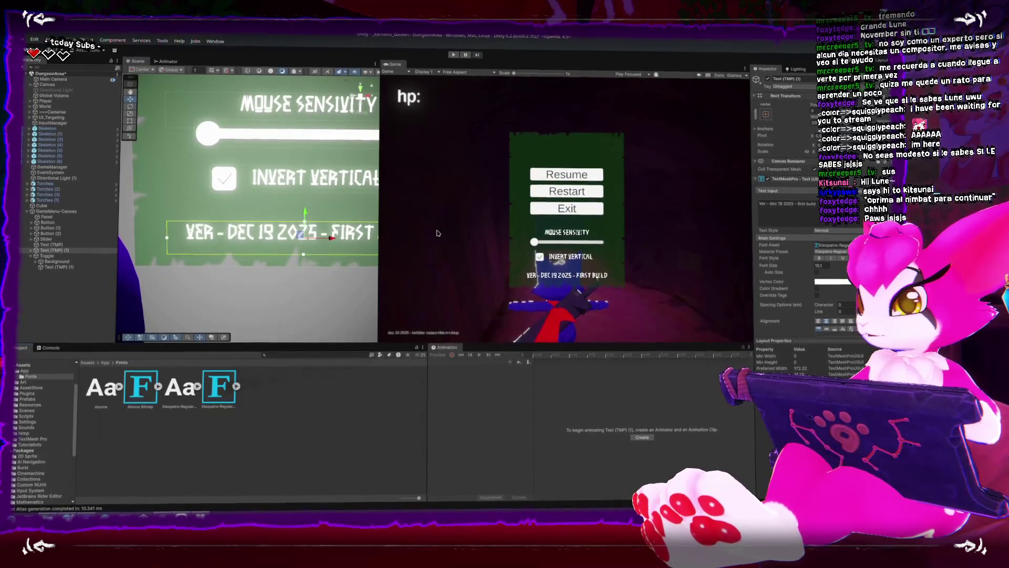
Set the Resume, Restart and Exit button labels to the Kleopatra font and preview the menu
drag(305, 226, 305, 324)
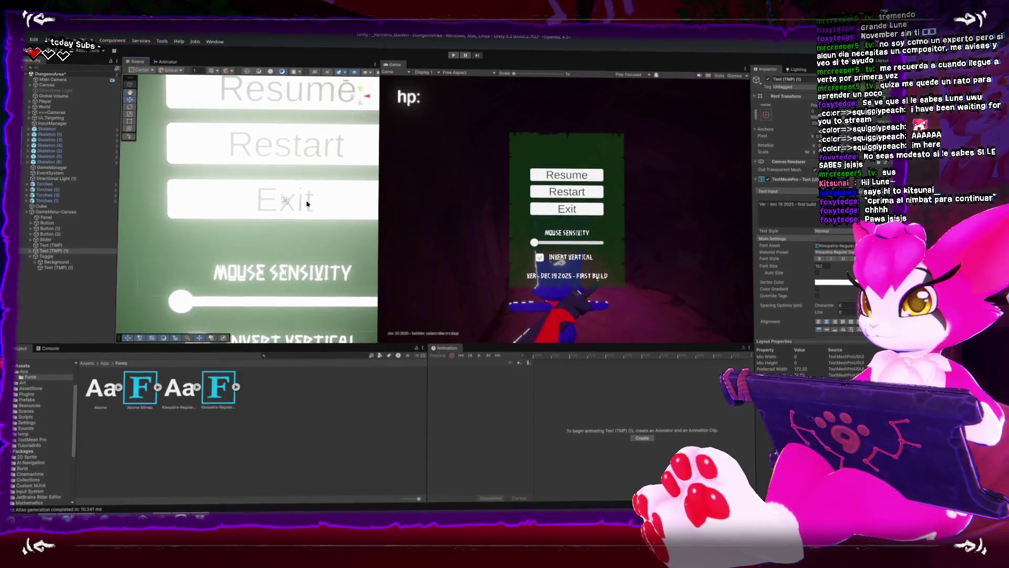
click(298, 208)
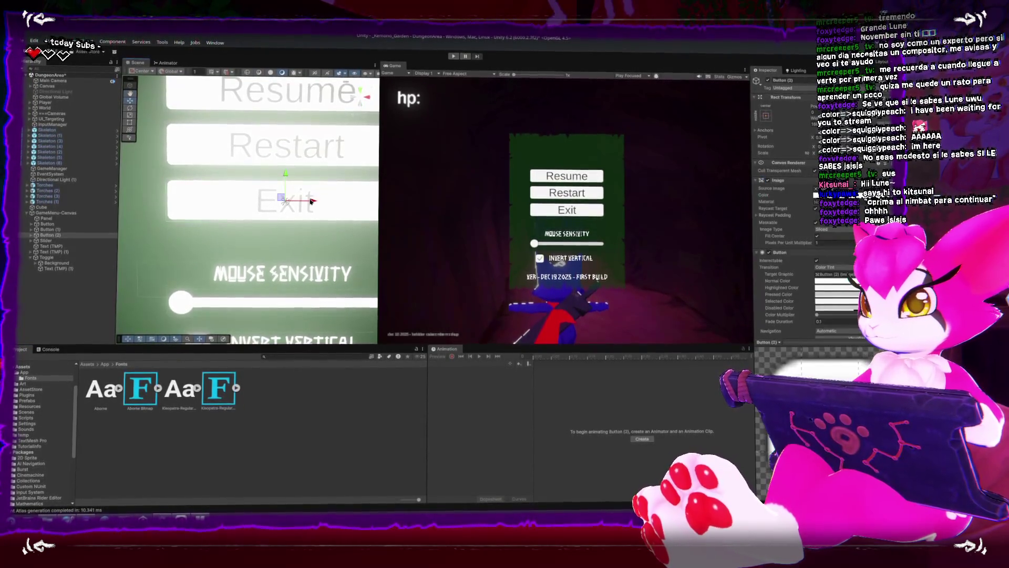
click(33, 225)
click(33, 242)
click(55, 253)
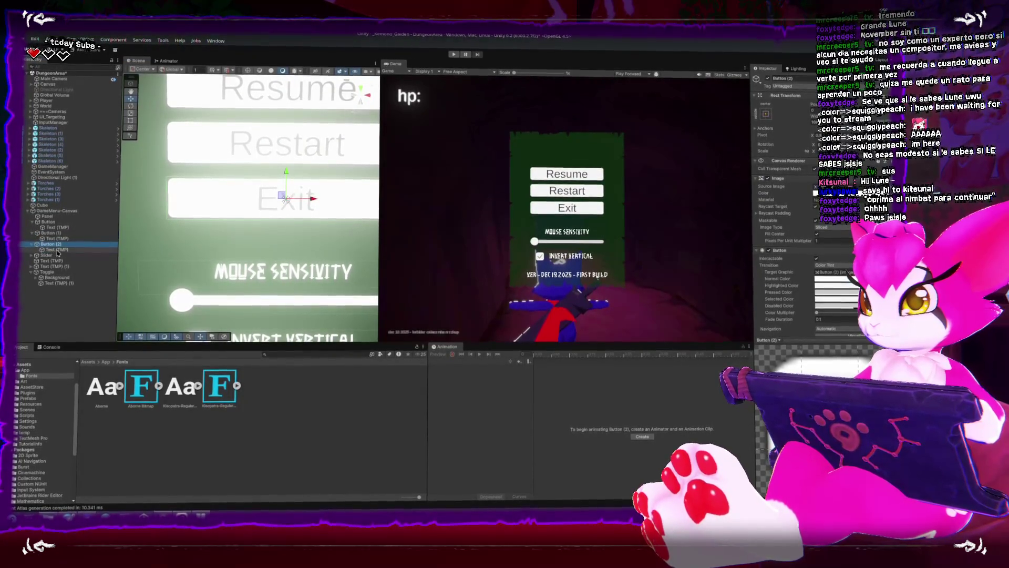
click(55, 226)
ctrl+click(55, 238)
ctrl+click(58, 249)
drag(158, 388, 831, 245)
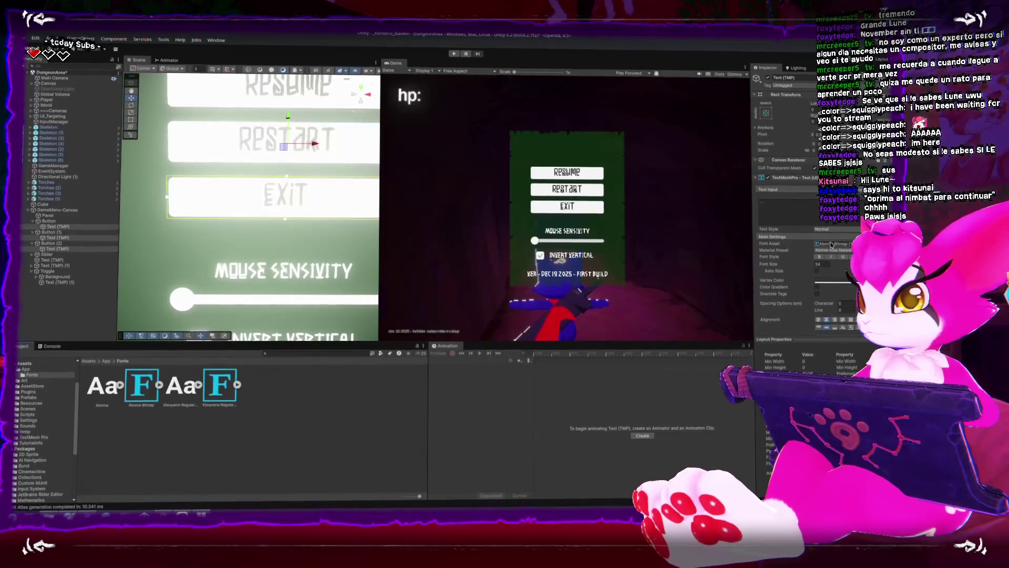
drag(222, 397, 828, 243)
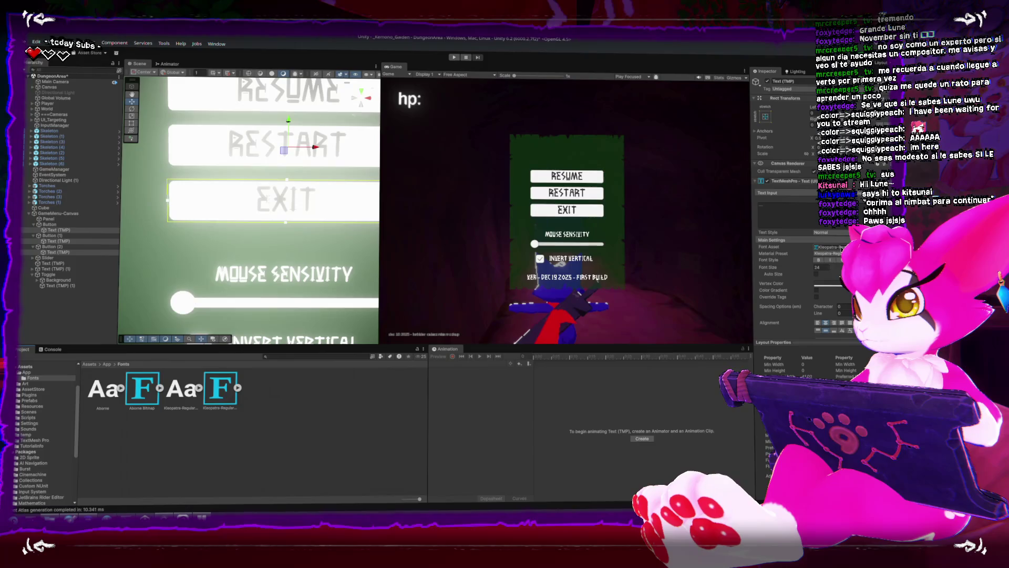
key(shift+space)
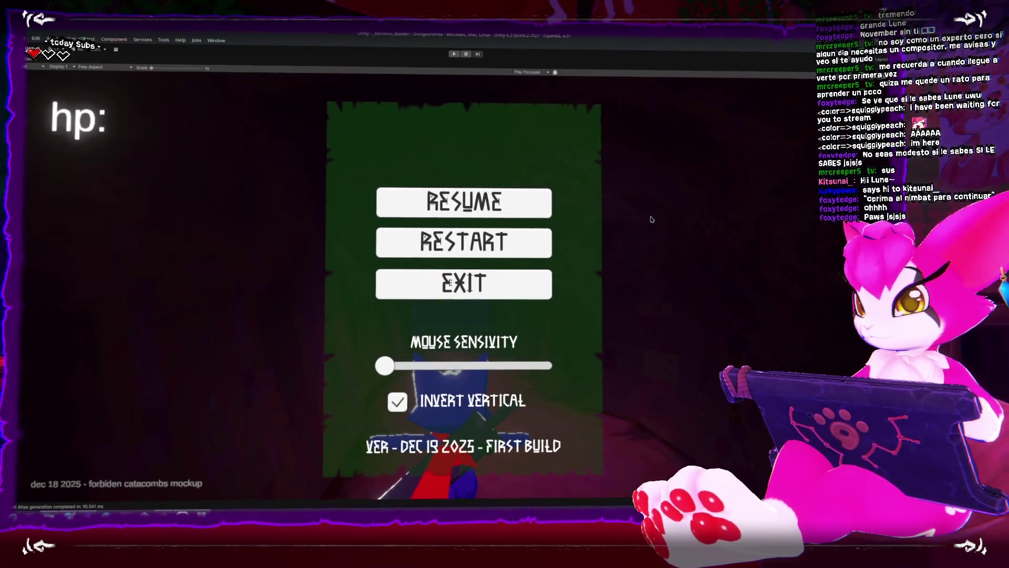
Leave the full-size preview and switch to the Majora's Mask 3D Game UI Database page
key(shift+space)
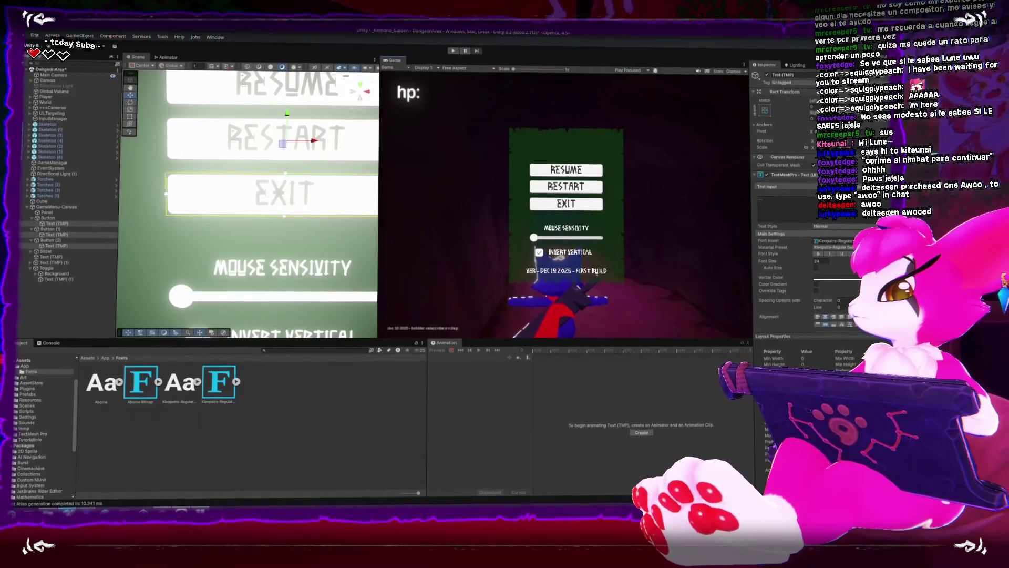
key(alt+Tab)
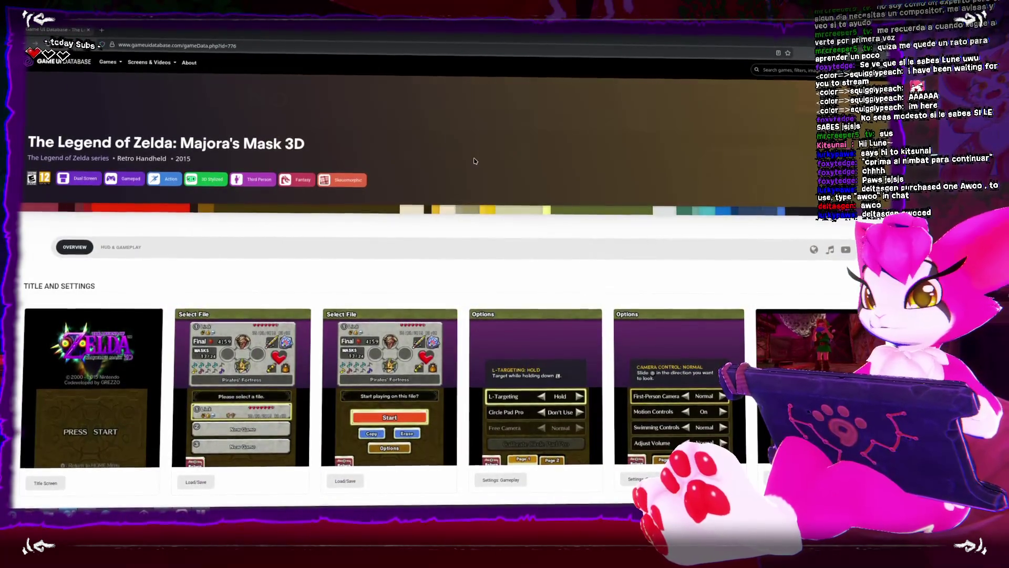
Browse Majora's Mask 3D screenshots down to HUD and Overlays, then switch to Clip Studio Paint
scroll(474, 160, down, 1)
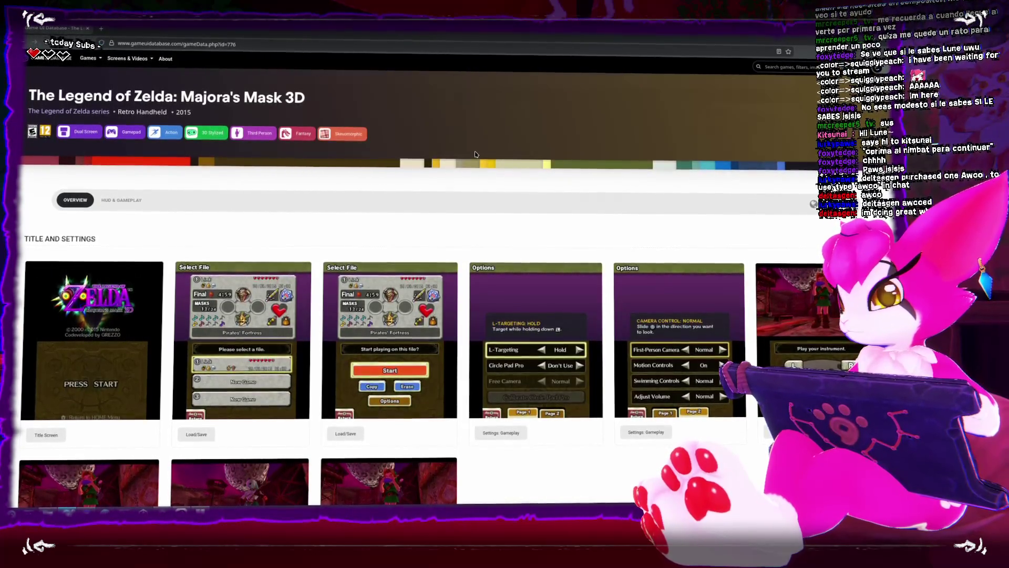
scroll(475, 154, down, 3)
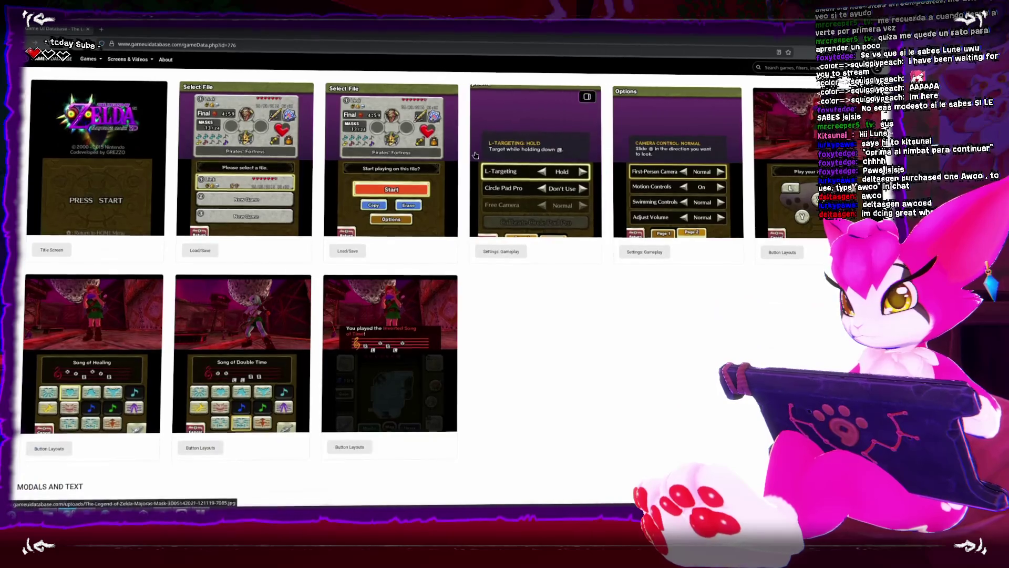
scroll(476, 155, down, 3)
scroll(589, 165, down, 3)
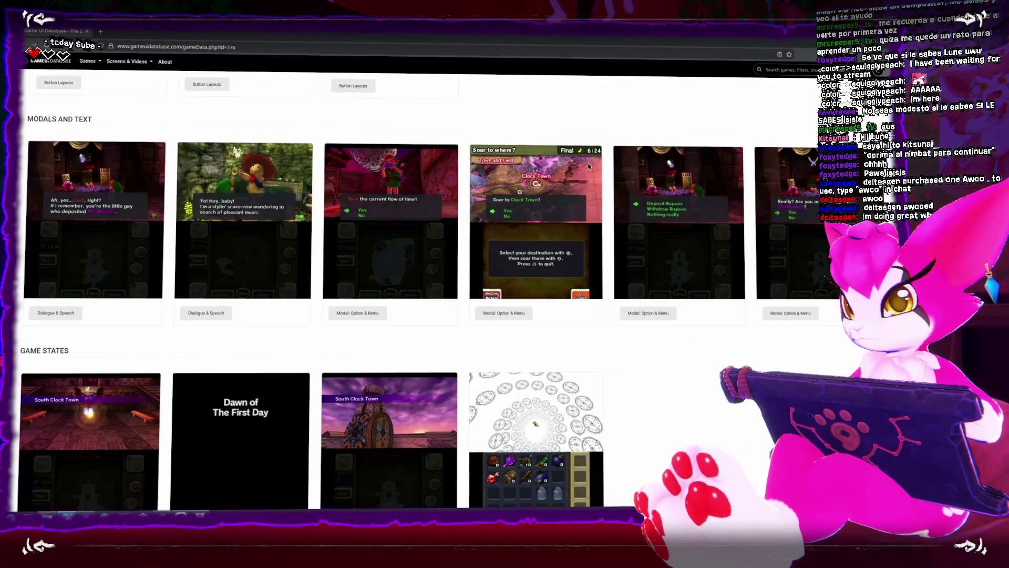
scroll(589, 165, down, 5)
scroll(690, 183, down, 3)
scroll(691, 184, down, 4)
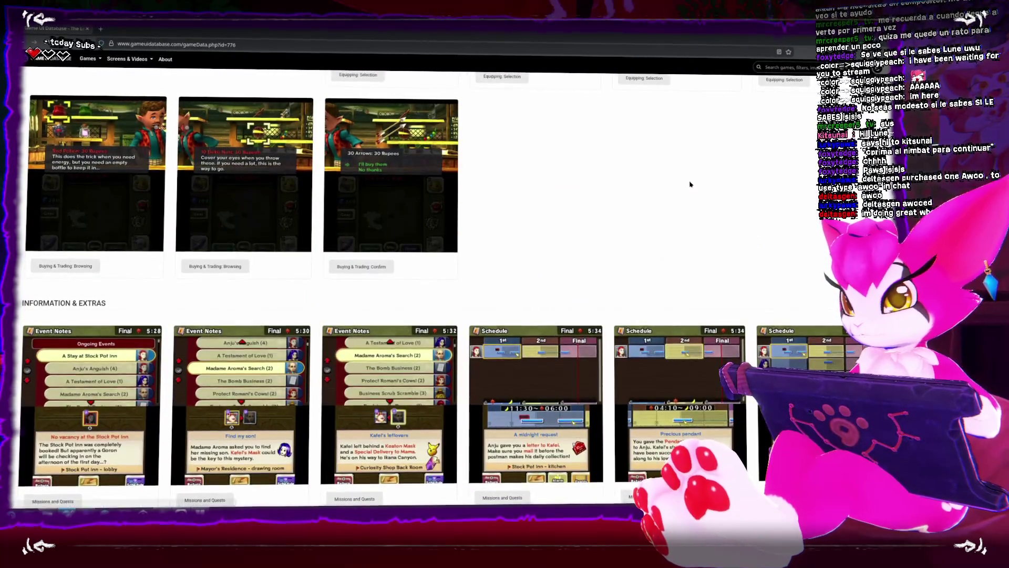
scroll(690, 185, down, 2)
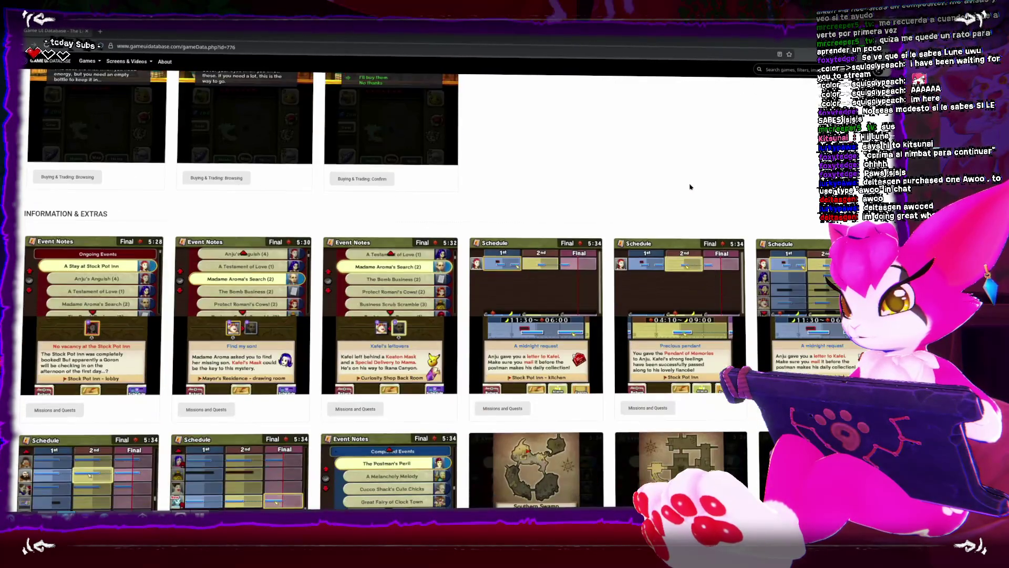
scroll(690, 185, down, 2)
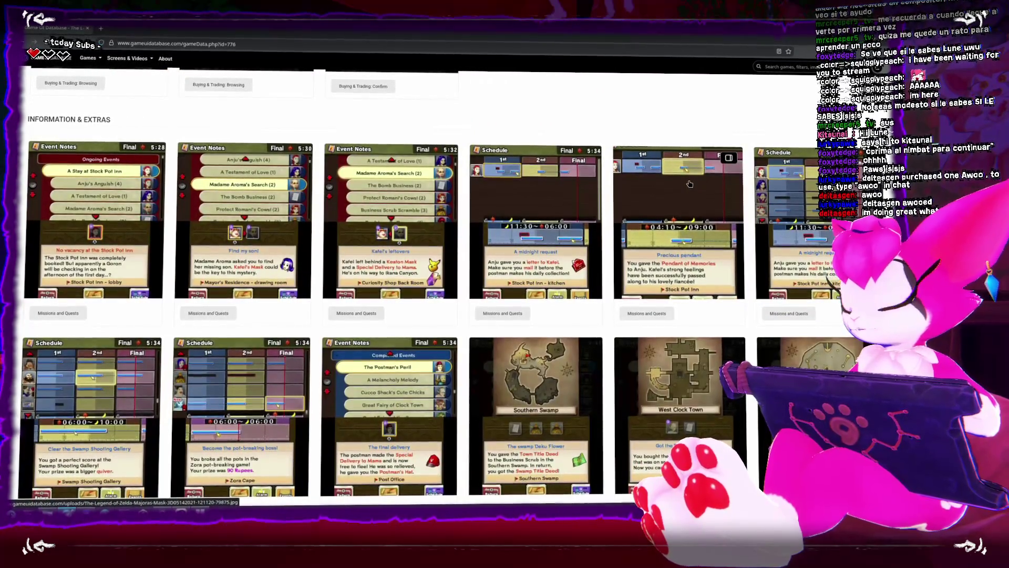
scroll(690, 183, down, 1)
scroll(689, 182, down, 6)
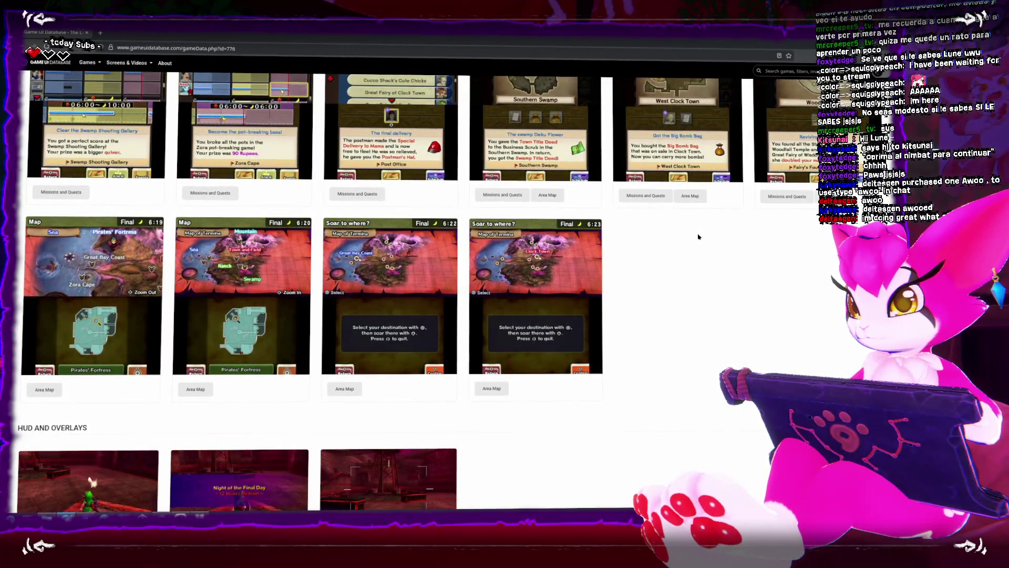
scroll(698, 236, down, 2)
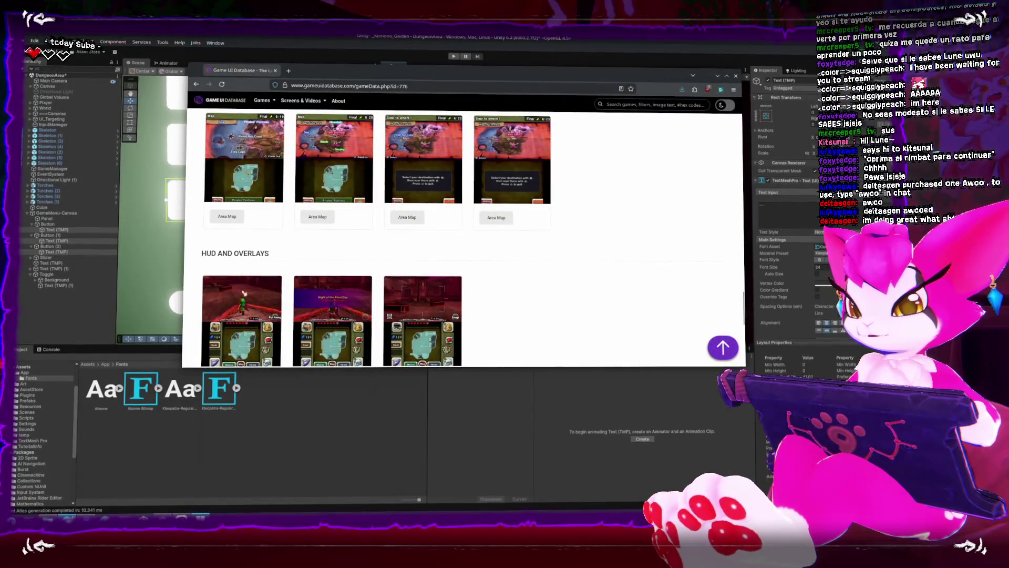
key(alt+Tab)
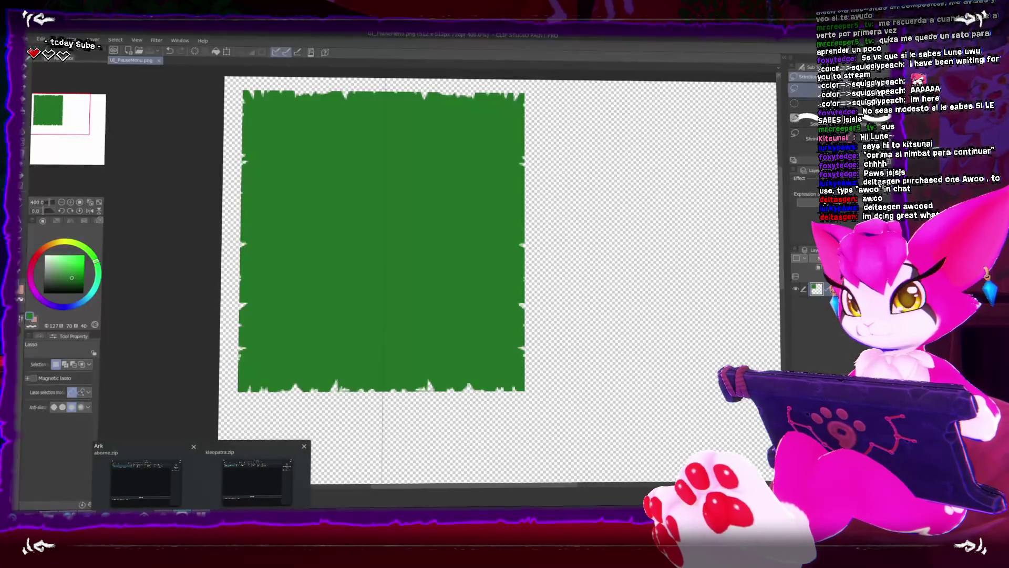
Pan and zoom to review the whole torn green panel texture, then return to Unity
drag(567, 171, 428, 214)
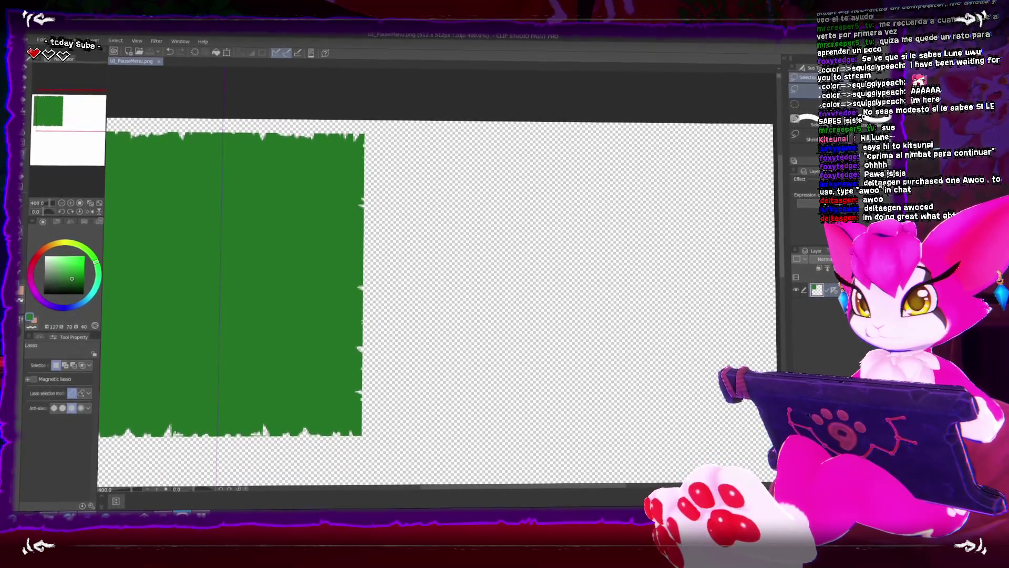
scroll(482, 345, down, 3)
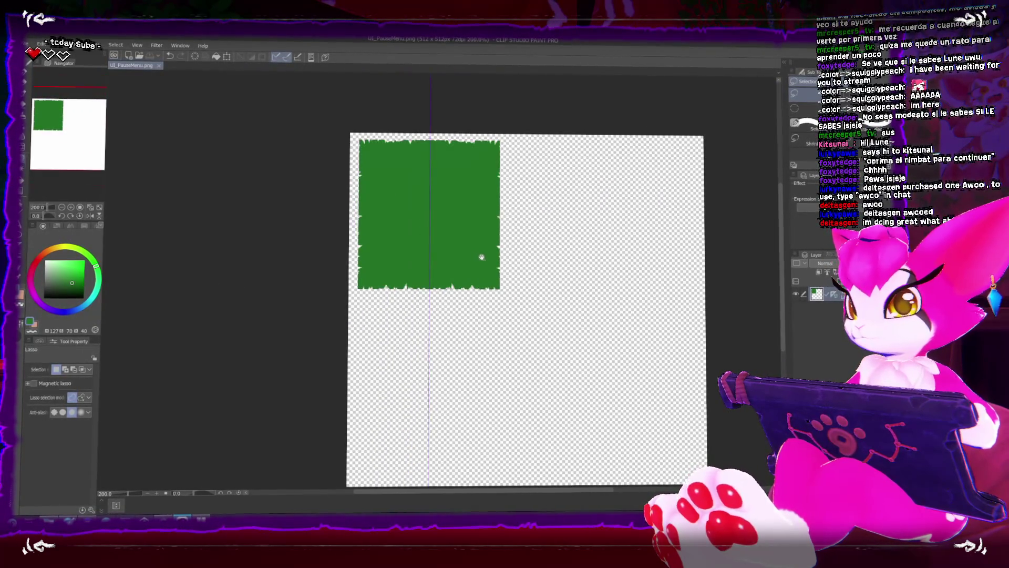
scroll(467, 255, up, 2)
key(alt+Tab)
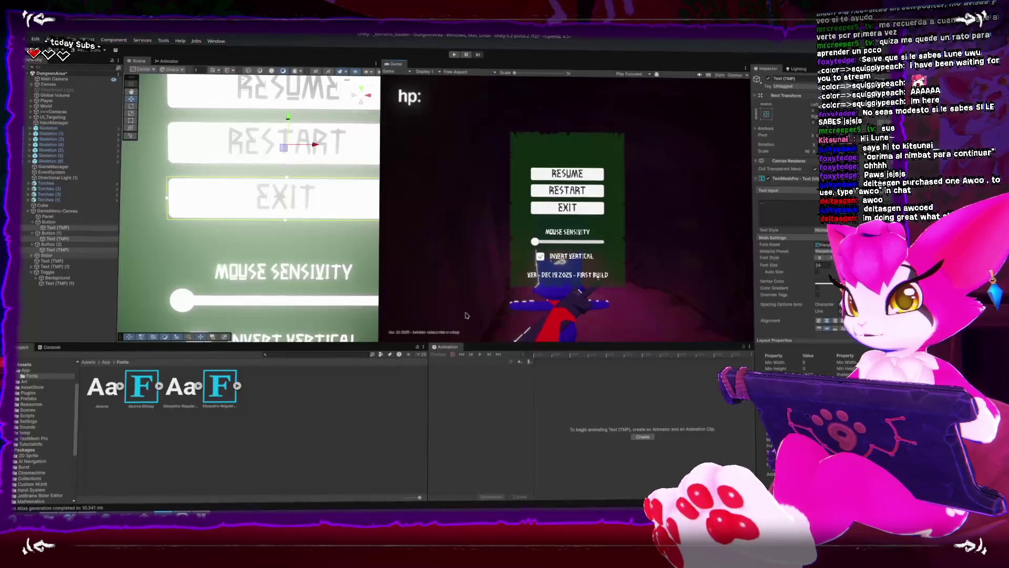
key(shift+space)
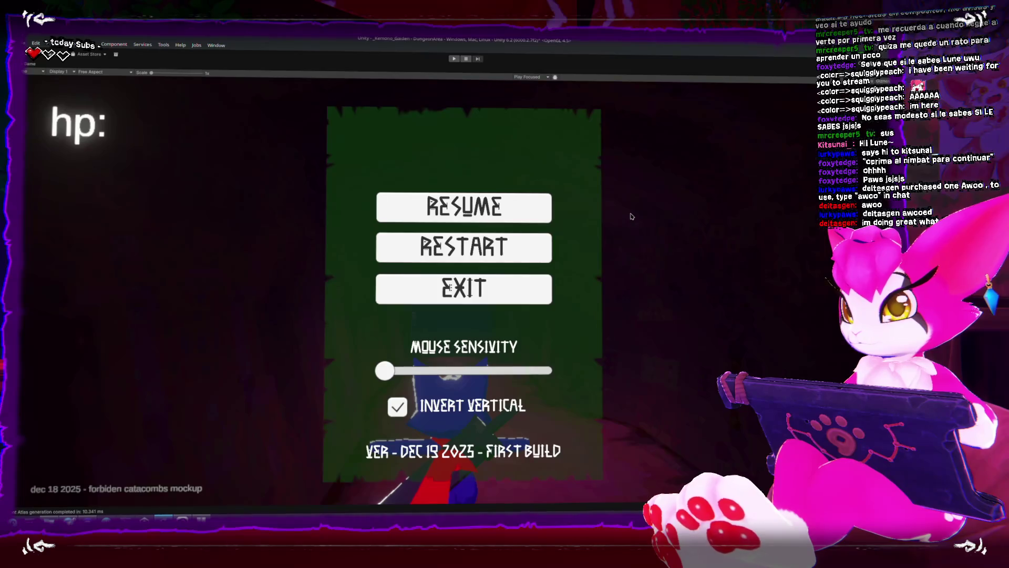
key(shift+space)
scroll(349, 236, down, 3)
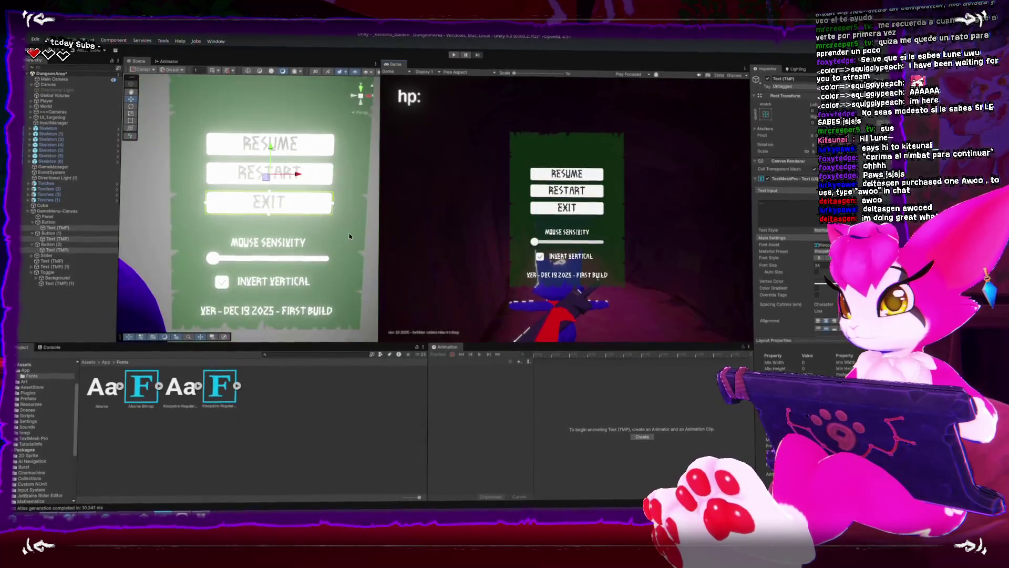
scroll(349, 237, down, 1)
click(342, 239)
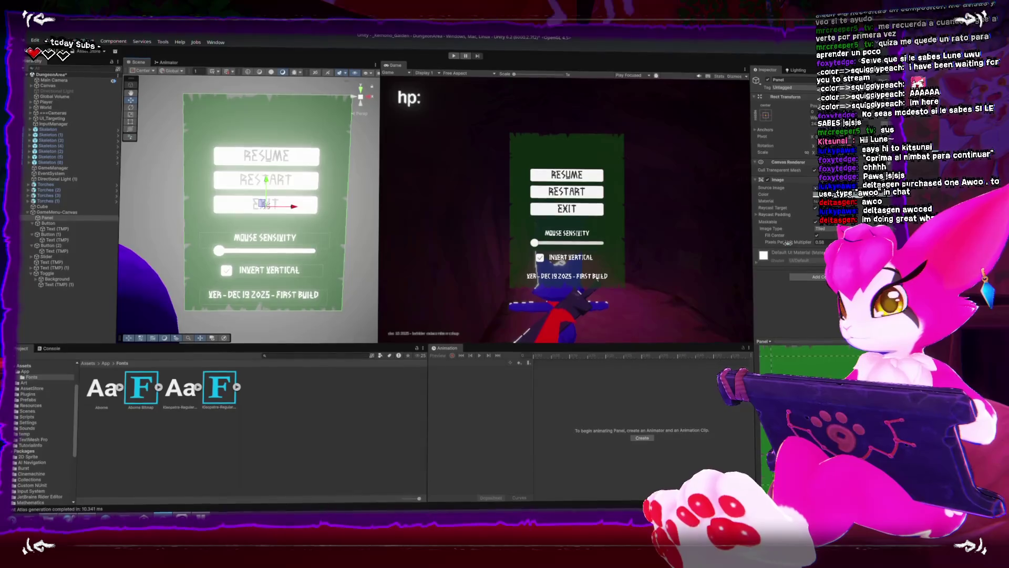
key(shift+space)
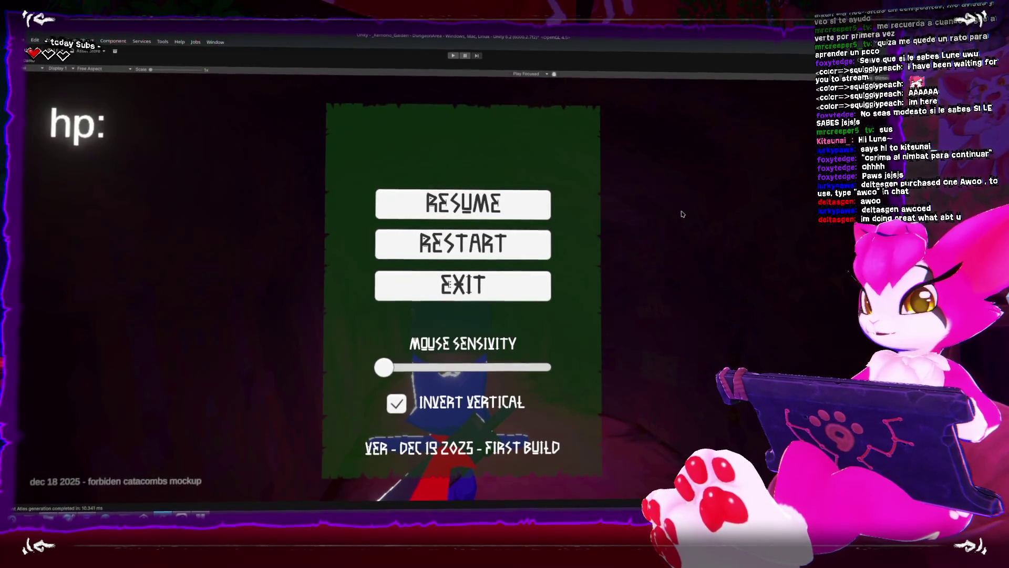
key(shift+space)
click(277, 238)
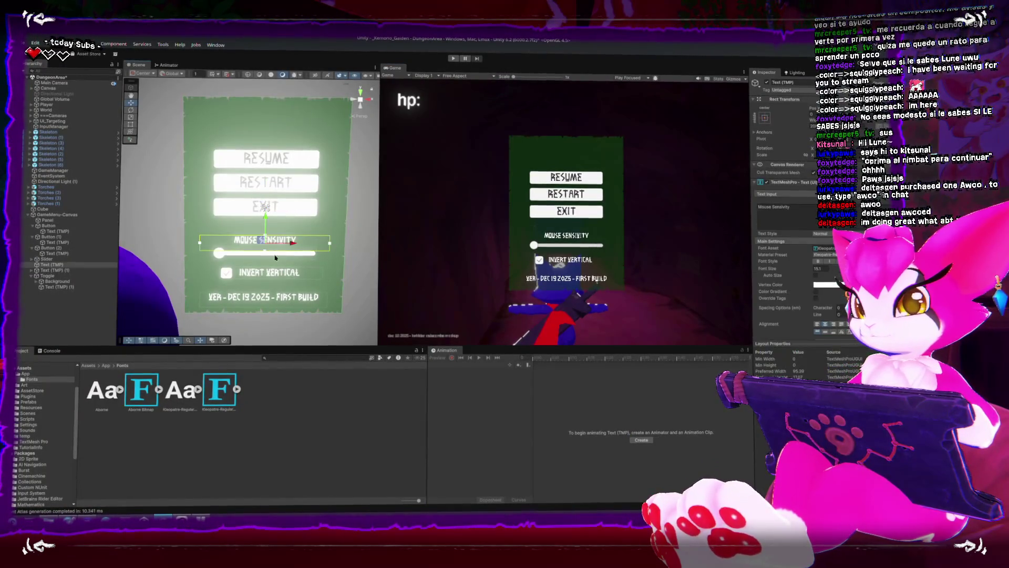
Select the Mouse Sensitivity and Invert Vertical labels together and scroll to their material settings
scroll(326, 258, up, 2)
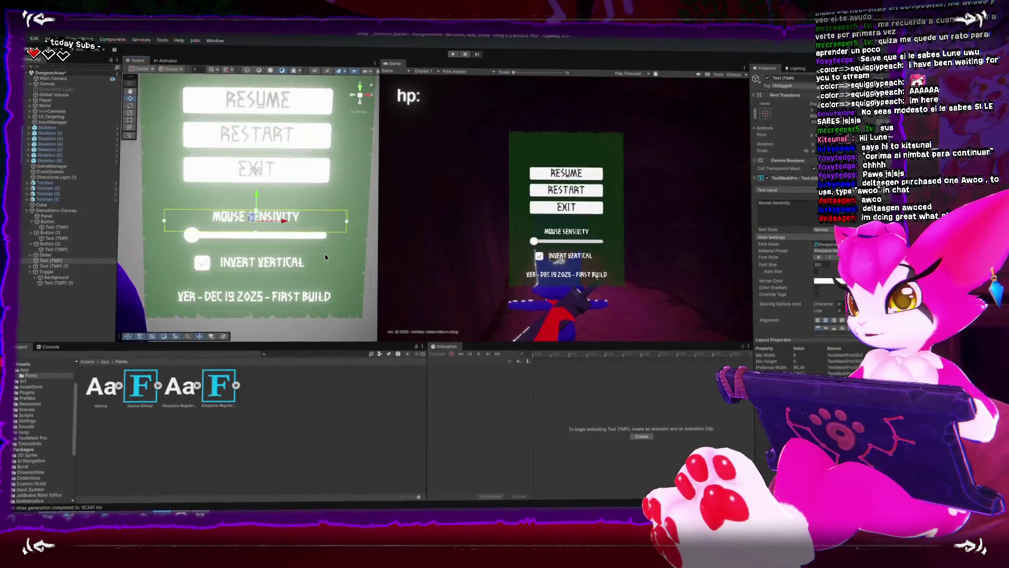
scroll(294, 231, up, 3)
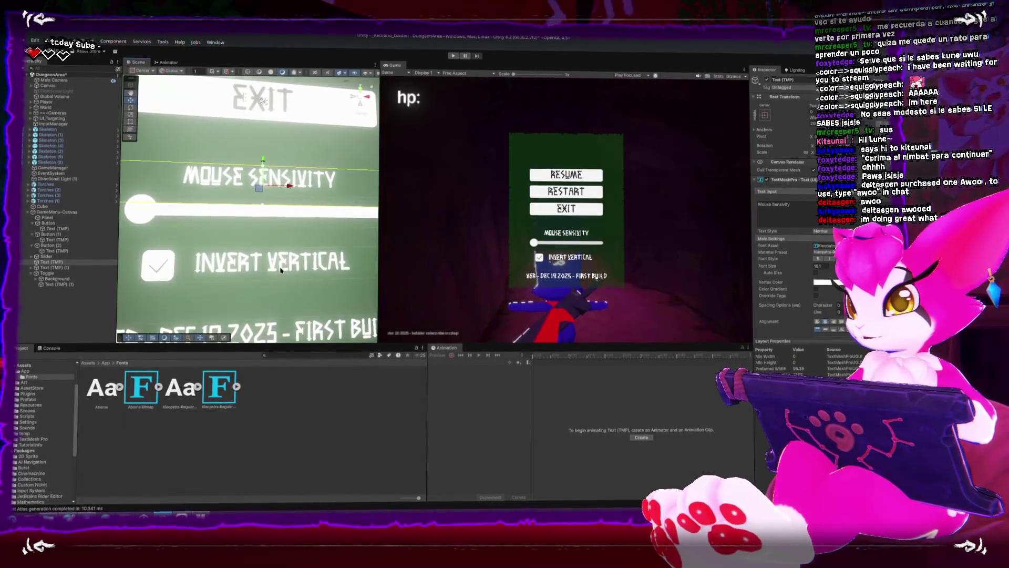
shift+click(273, 243)
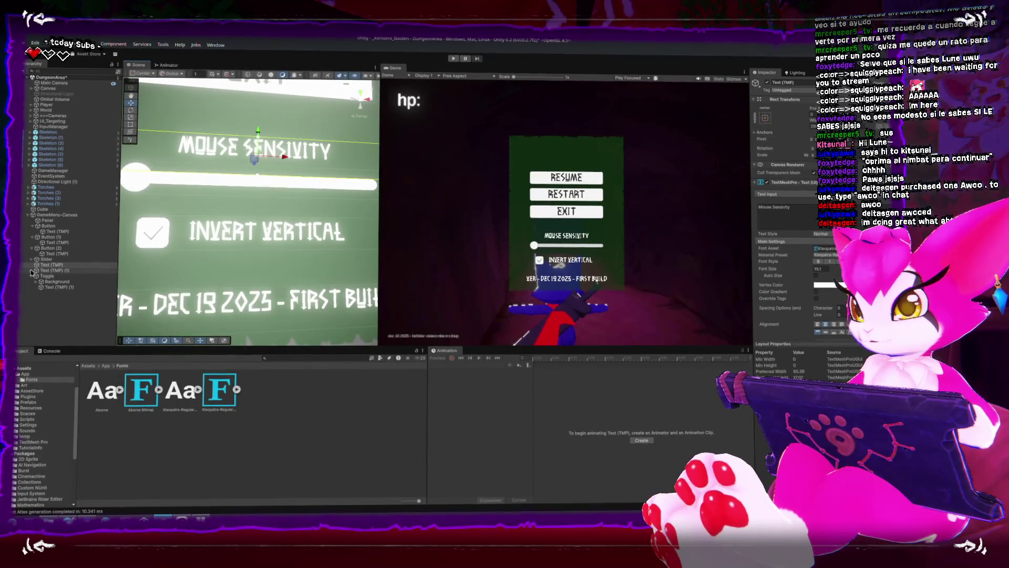
ctrl+click(32, 274)
ctrl+click(58, 285)
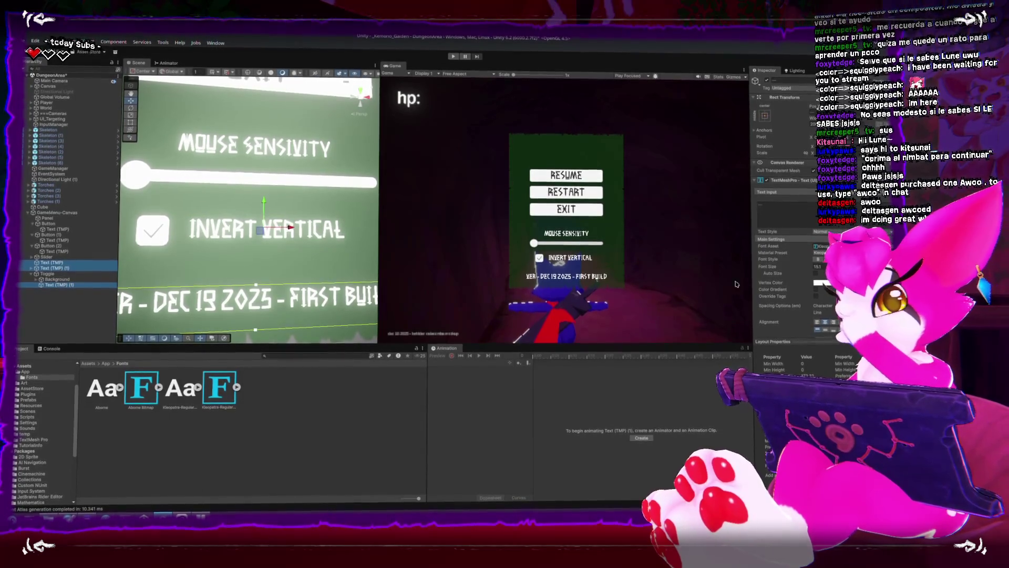
scroll(790, 315, down, 5)
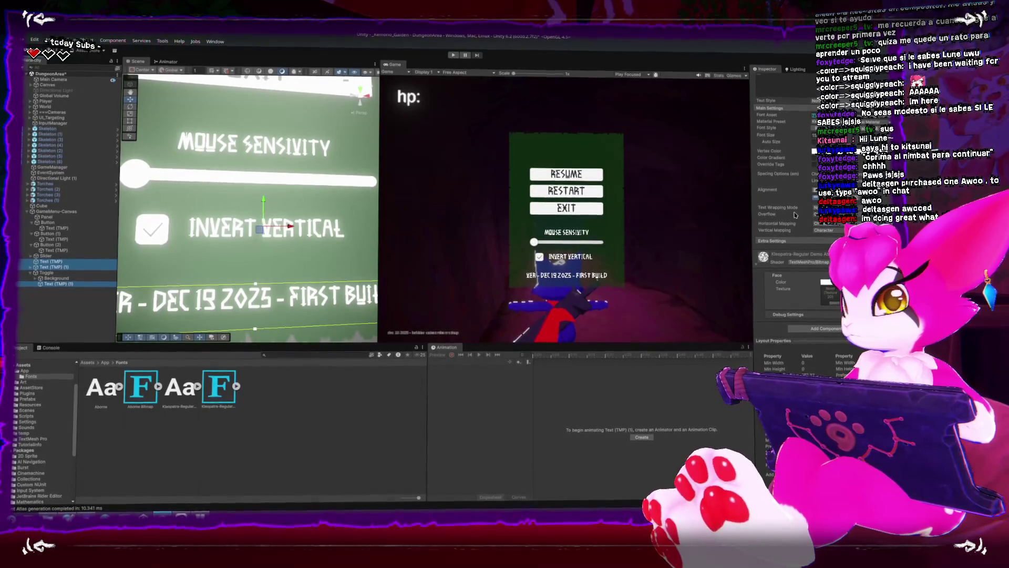
Select the Invert Vertical toggle's label and try the TextMeshPro shader options for its material
click(788, 315)
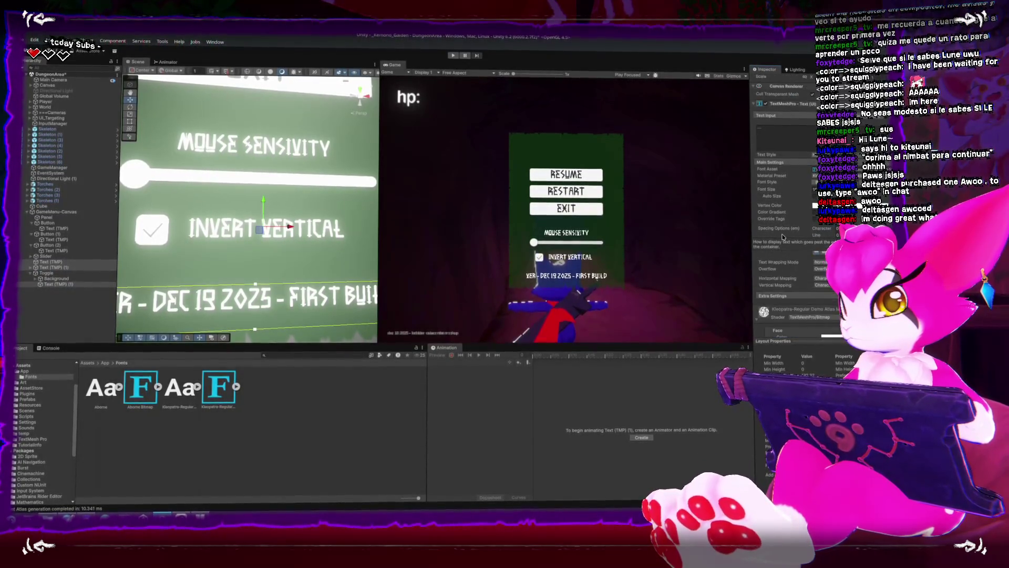
click(287, 298)
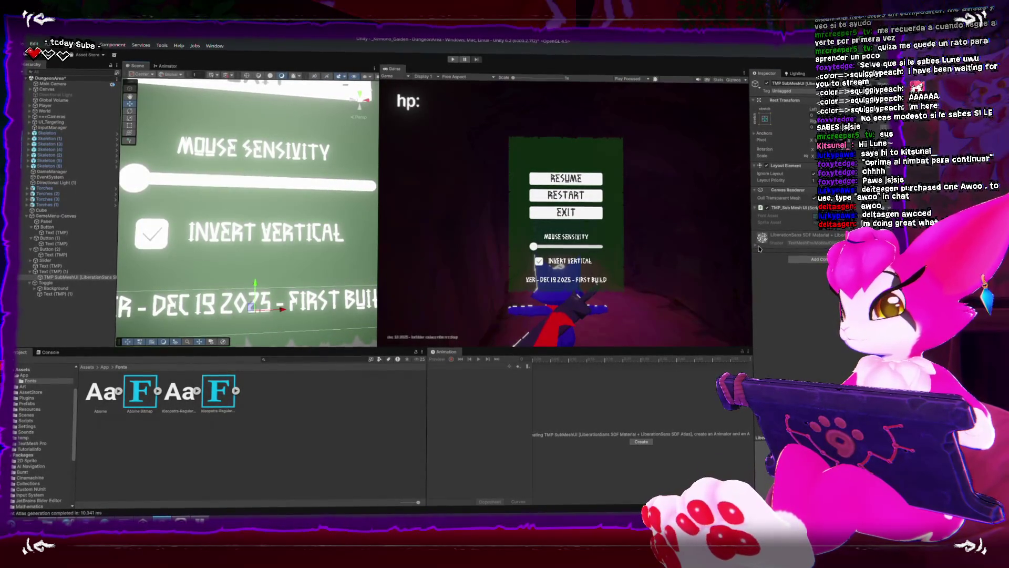
click(309, 295)
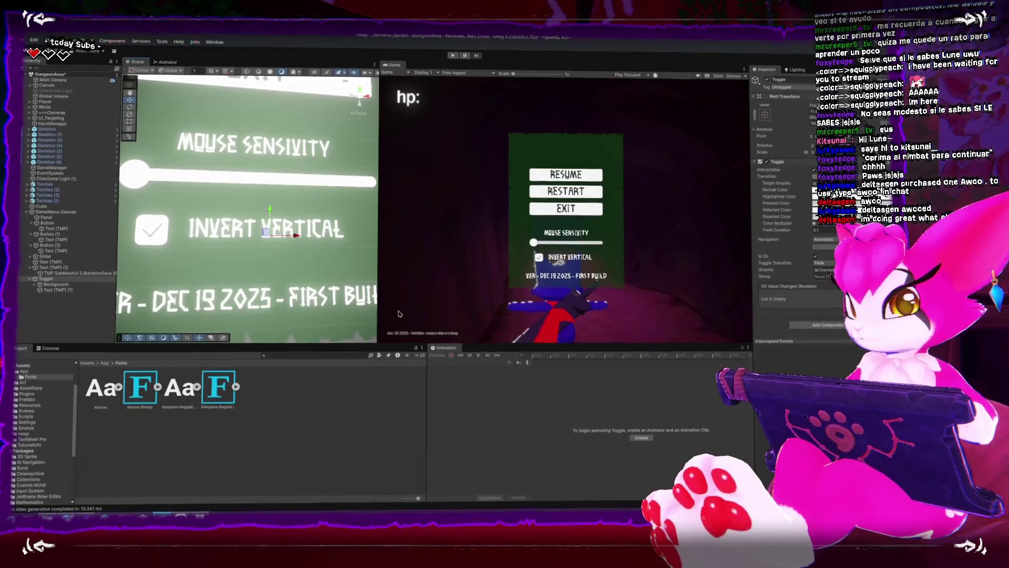
key(f)
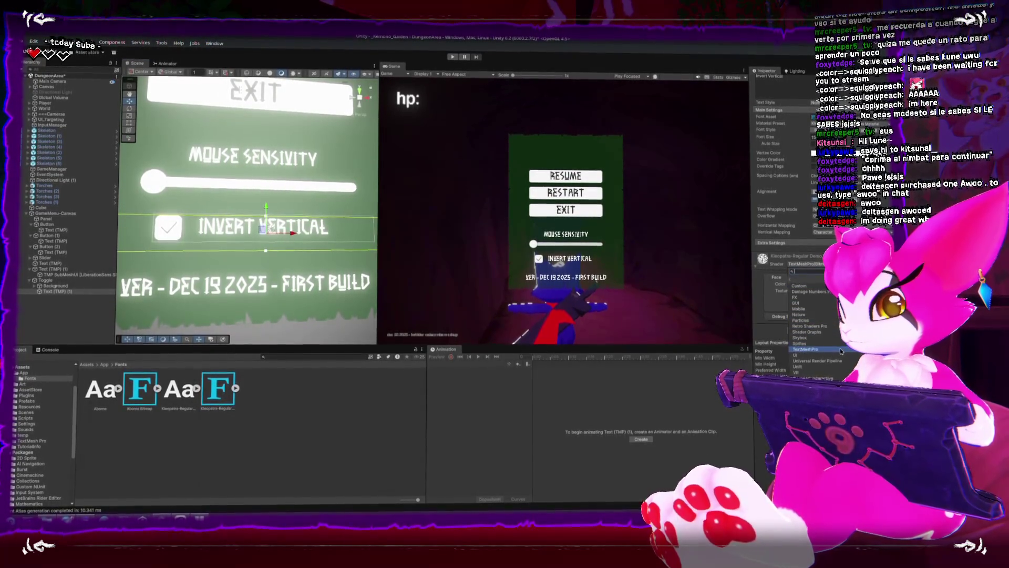
click(841, 348)
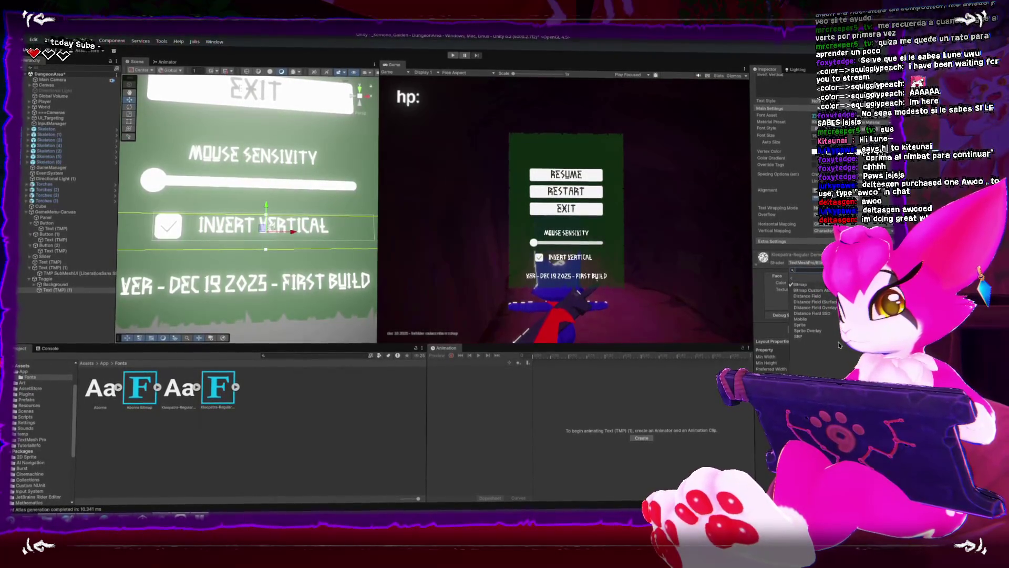
click(809, 290)
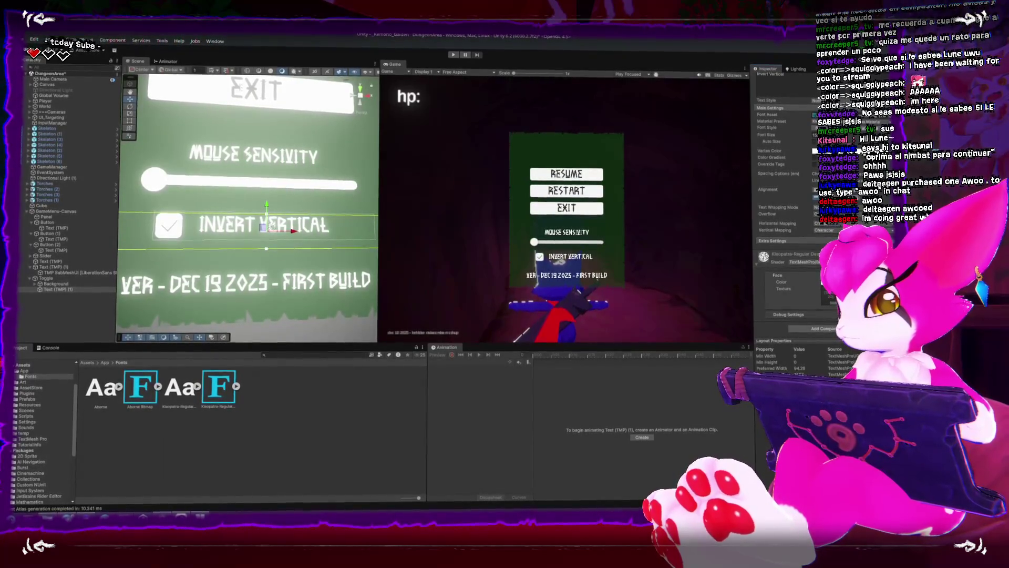
click(803, 172)
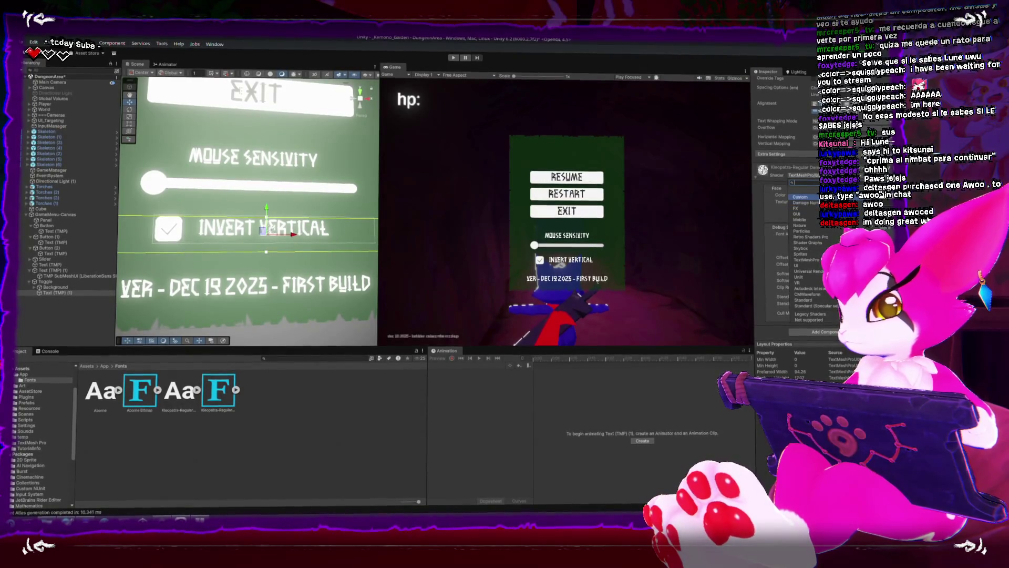
key(Return)
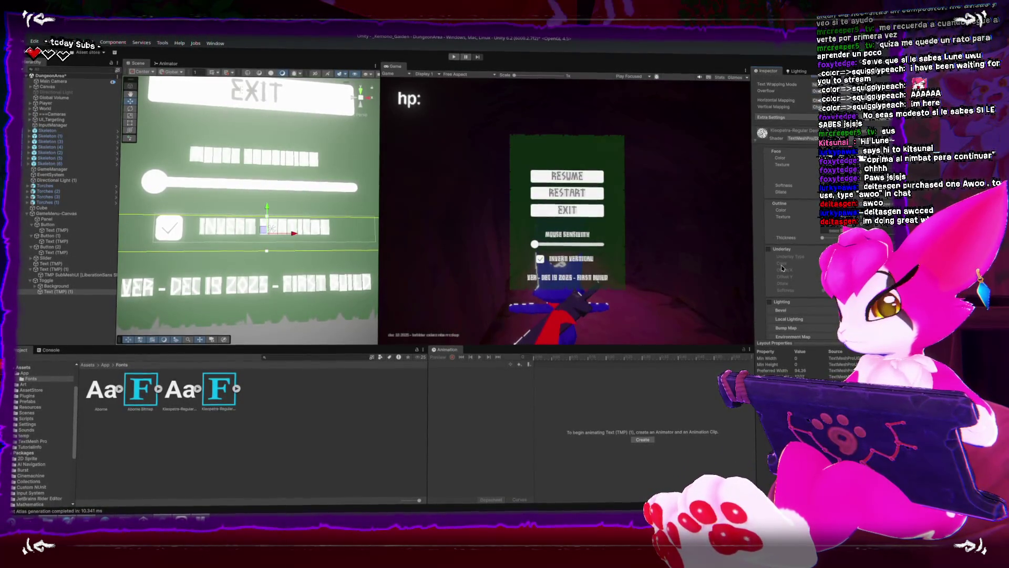
Raise the material's Face Dilate value to thicken the bitmap-font letters
key(shift+space)
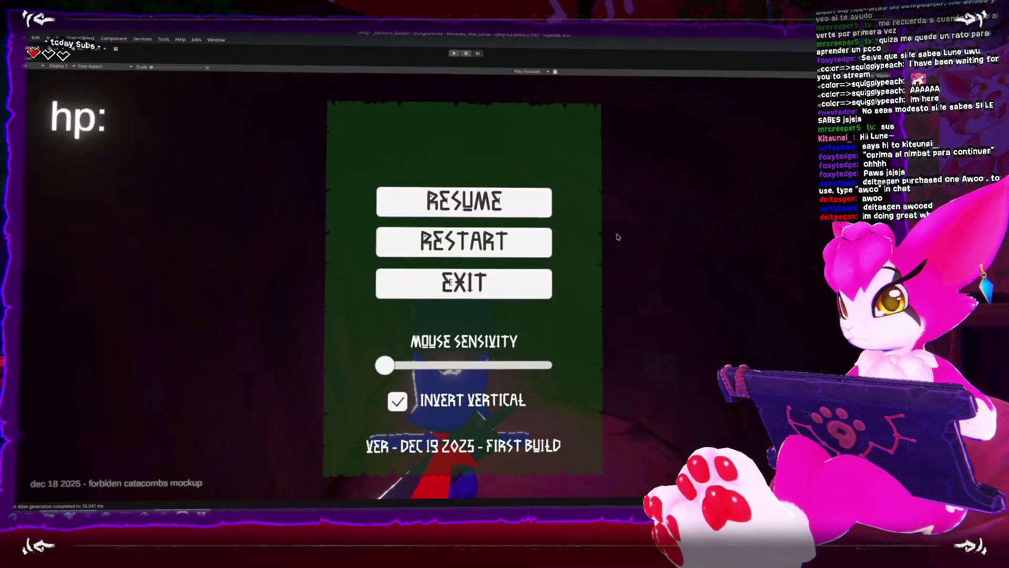
key(shift+space)
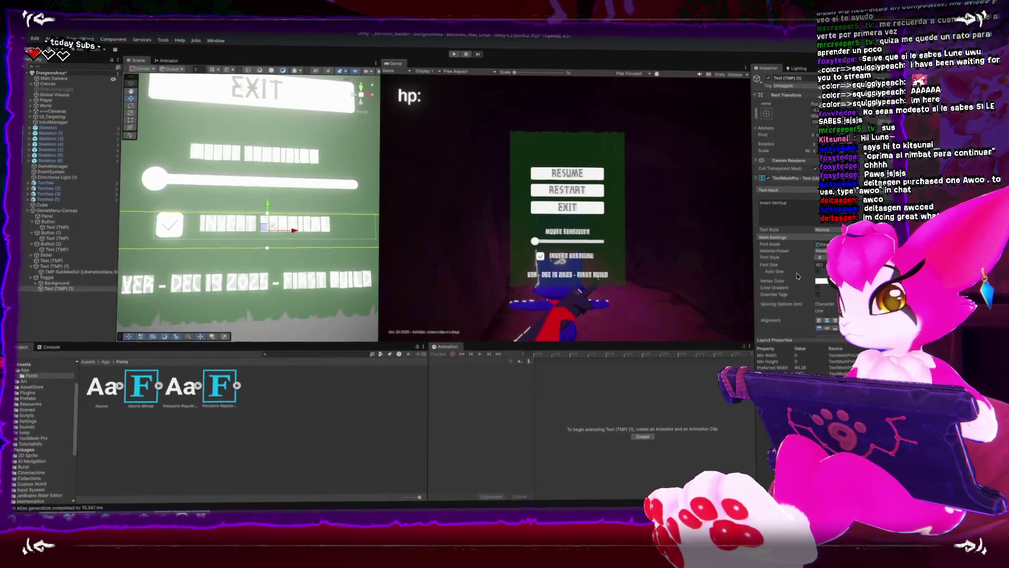
scroll(787, 265, down, 3)
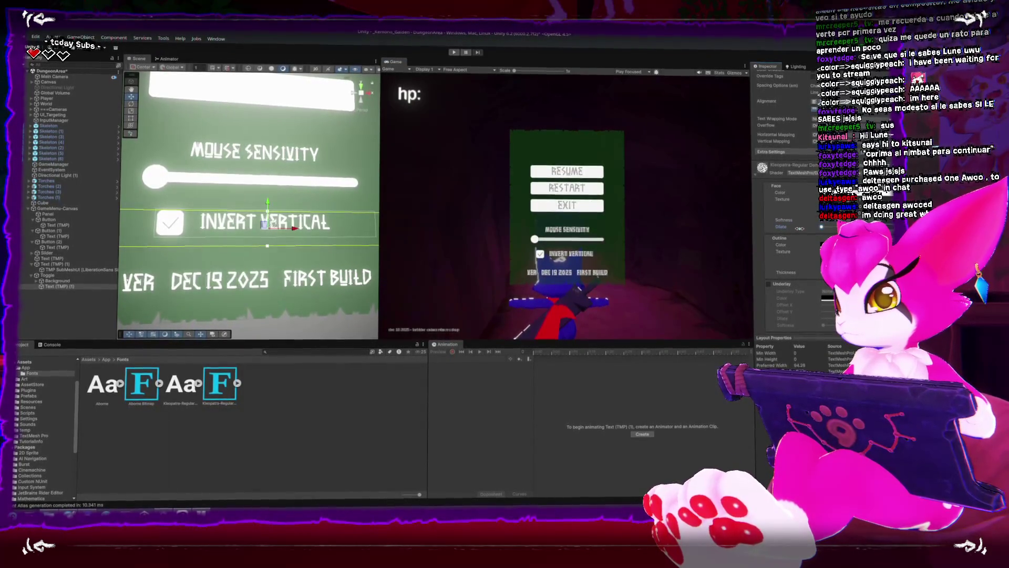
drag(800, 228, 841, 228)
click(837, 227)
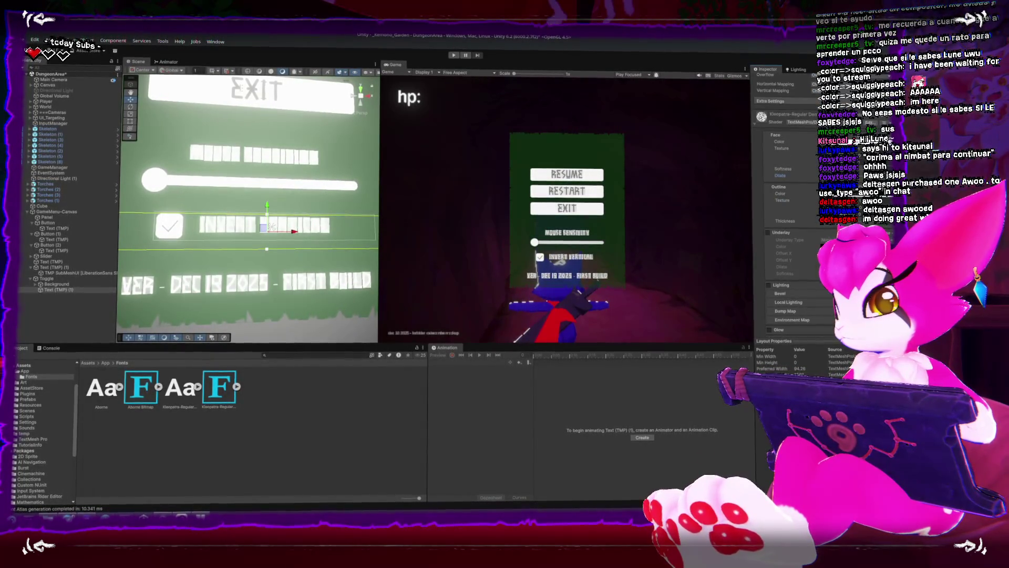
Turn on Underlay for the Kleopatra label material and widen the Game view preview
scroll(788, 211, down, 5)
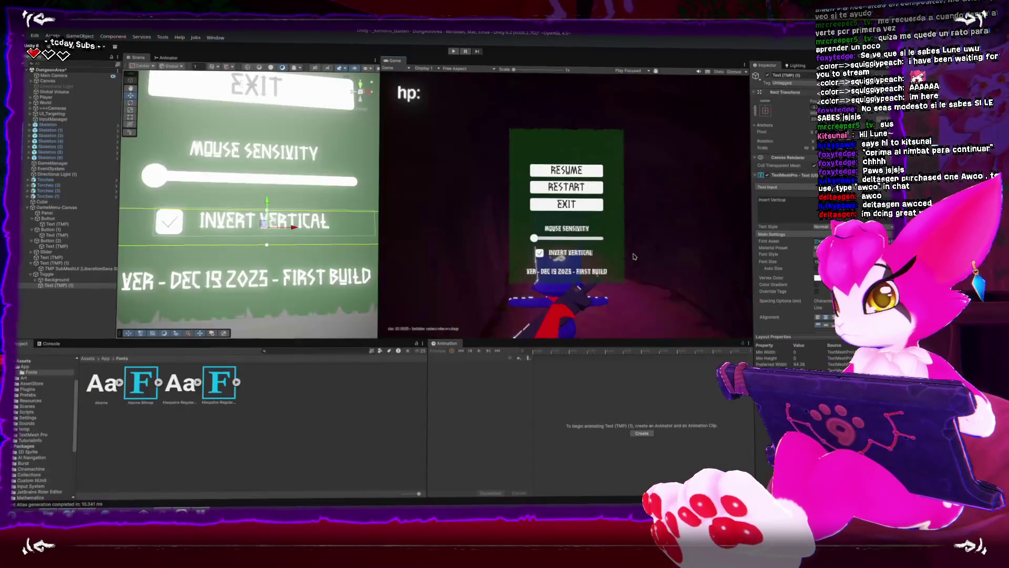
scroll(779, 272, down, 5)
scroll(779, 272, down, 4)
click(769, 251)
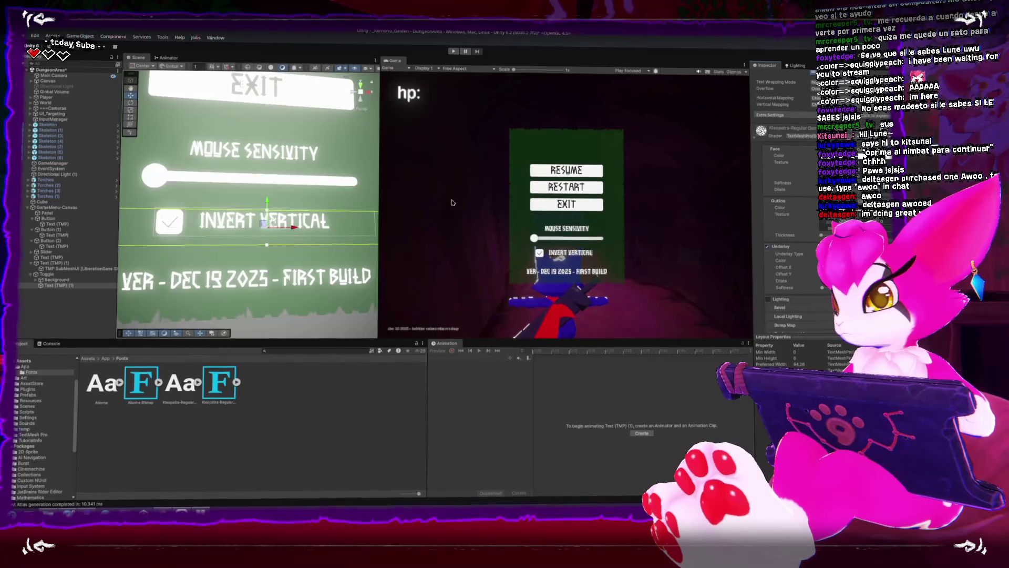
drag(378, 205, 249, 207)
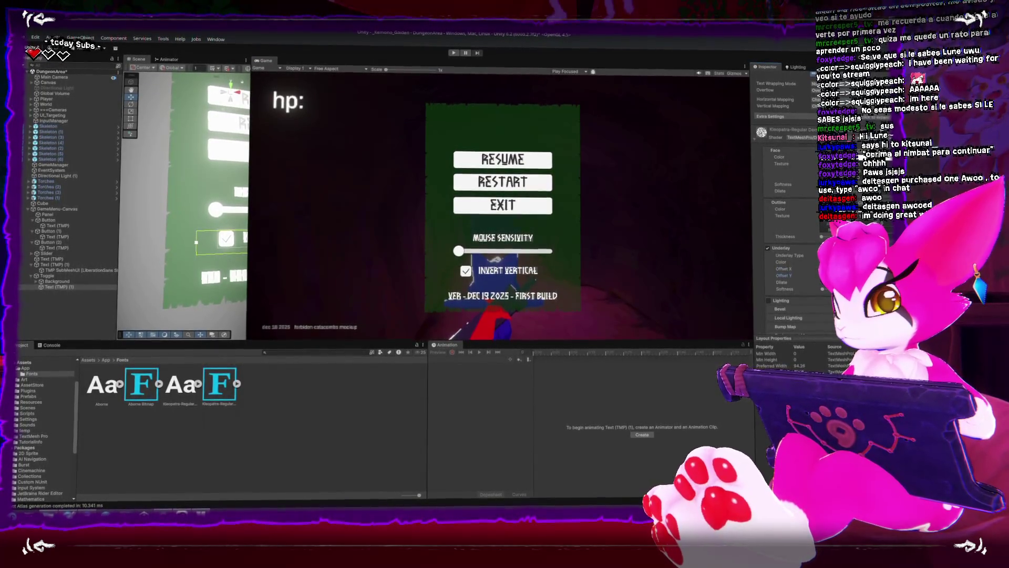
Switch the label underlay back off and preview the menu full-size in the game
click(768, 248)
scroll(763, 263, down, 3)
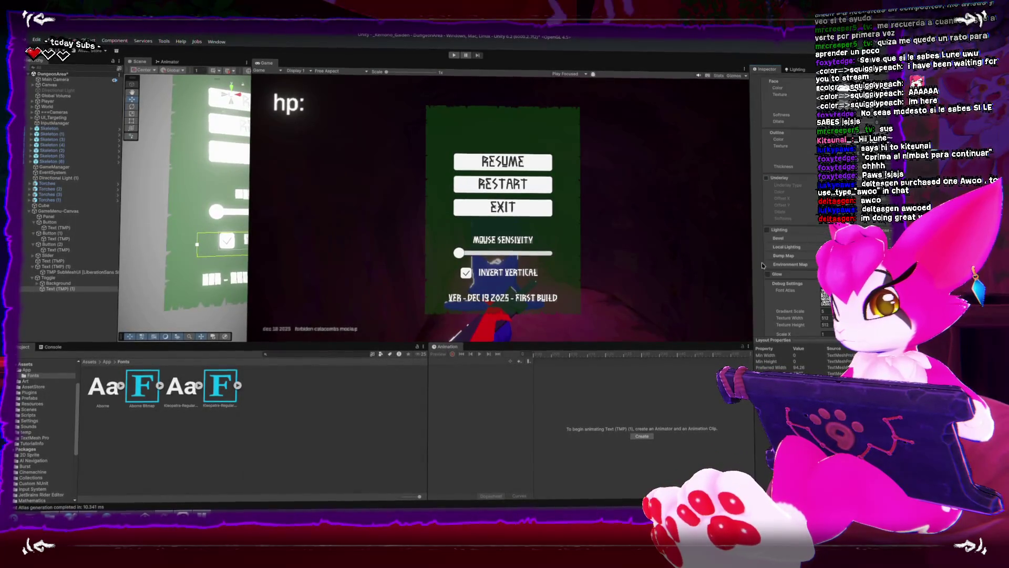
scroll(763, 263, down, 3)
scroll(763, 257, up, 5)
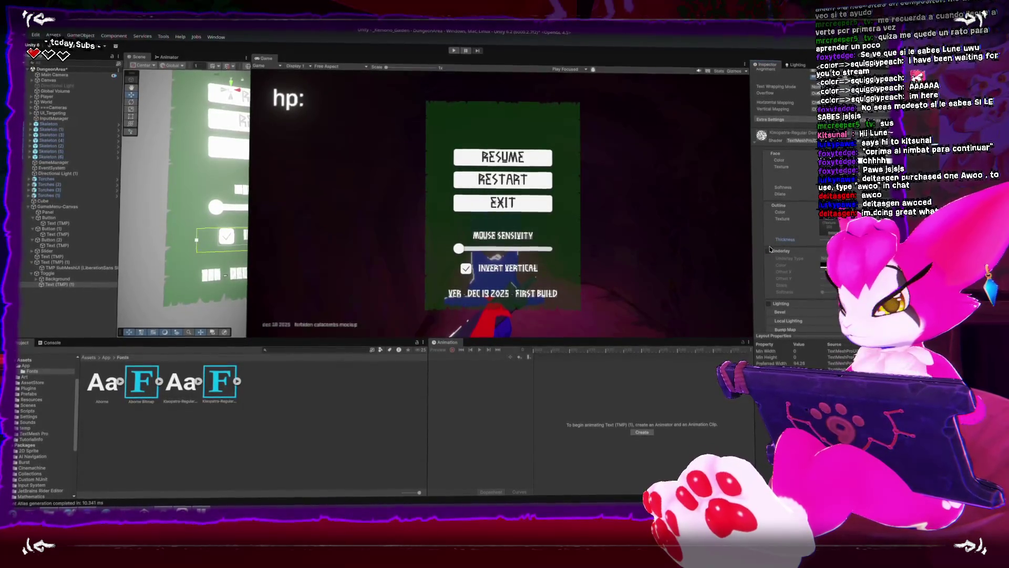
key(shift+space)
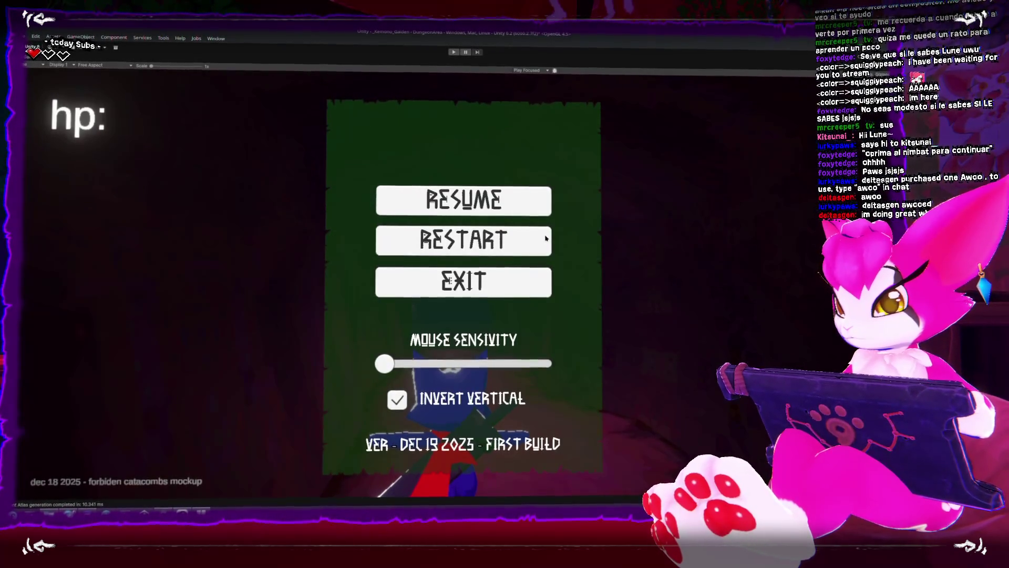
key(shift+space)
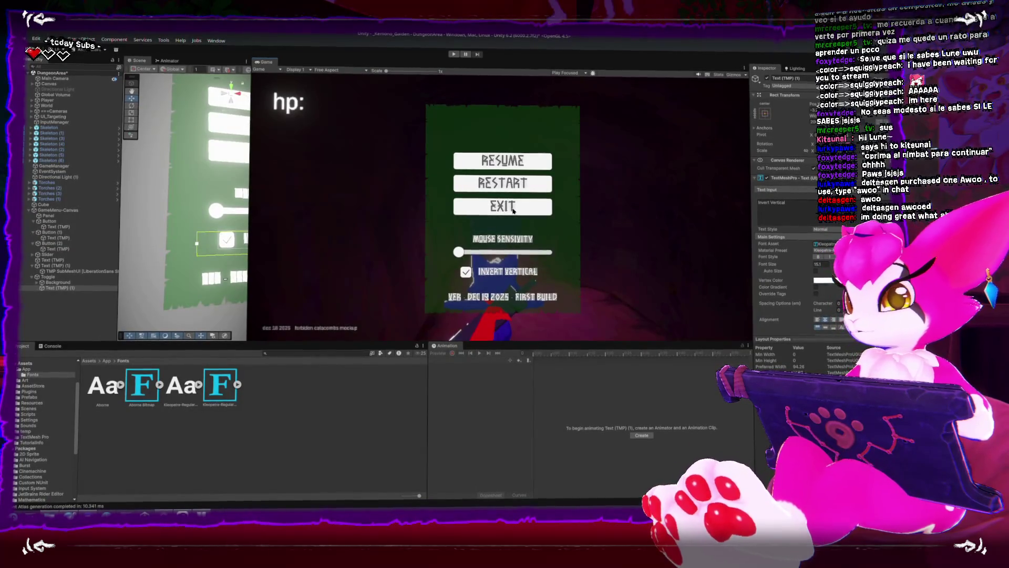
Frame the version text label, widen the Scene view, then switch to Clip Studio Paint
double_click(78, 271)
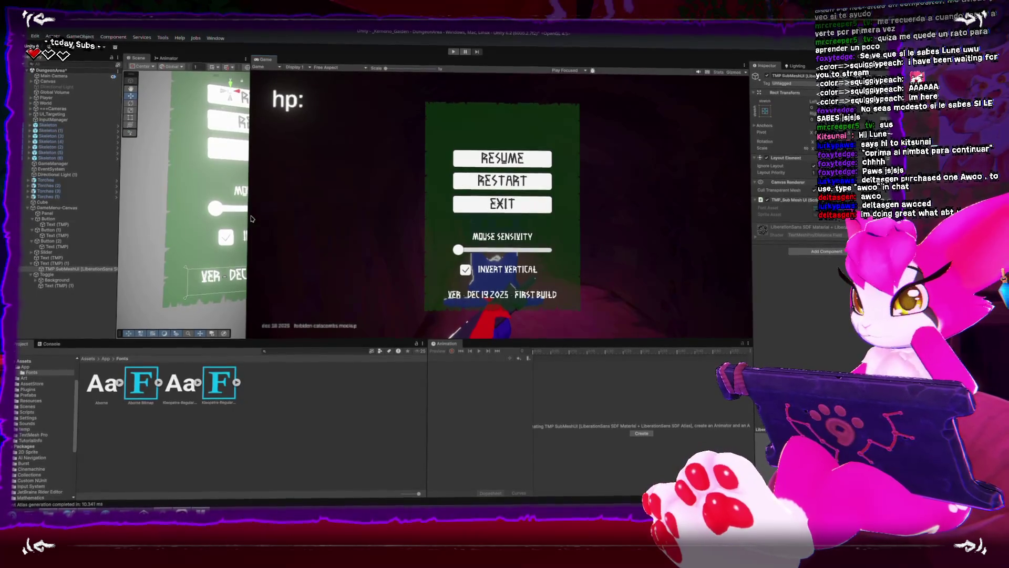
mouse_move(250, 234)
mouse_down()
mouse_move(425, 234)
mouse_move(380, 235)
mouse_up()
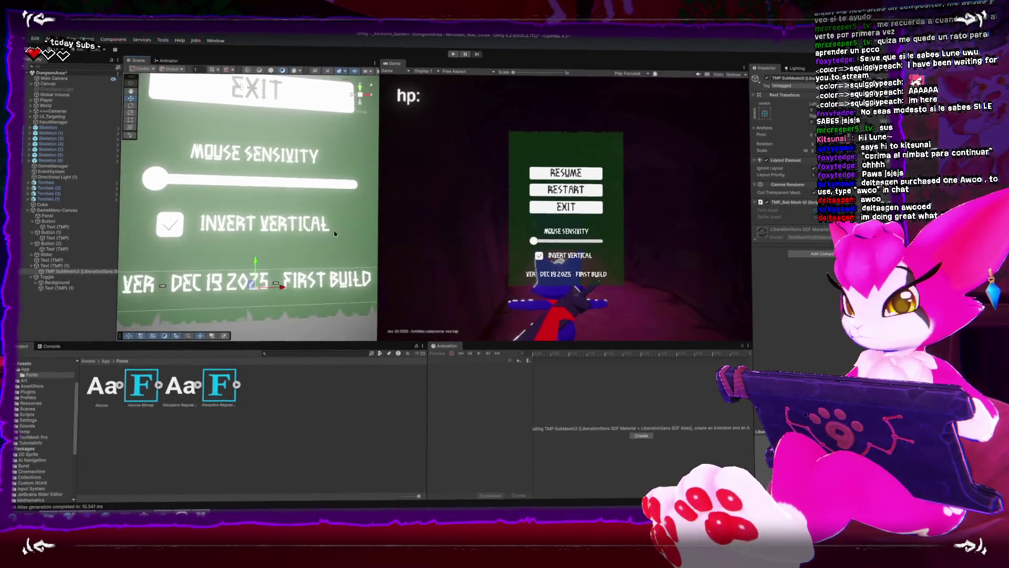
scroll(247, 200, down, 3)
key(alt+Tab)
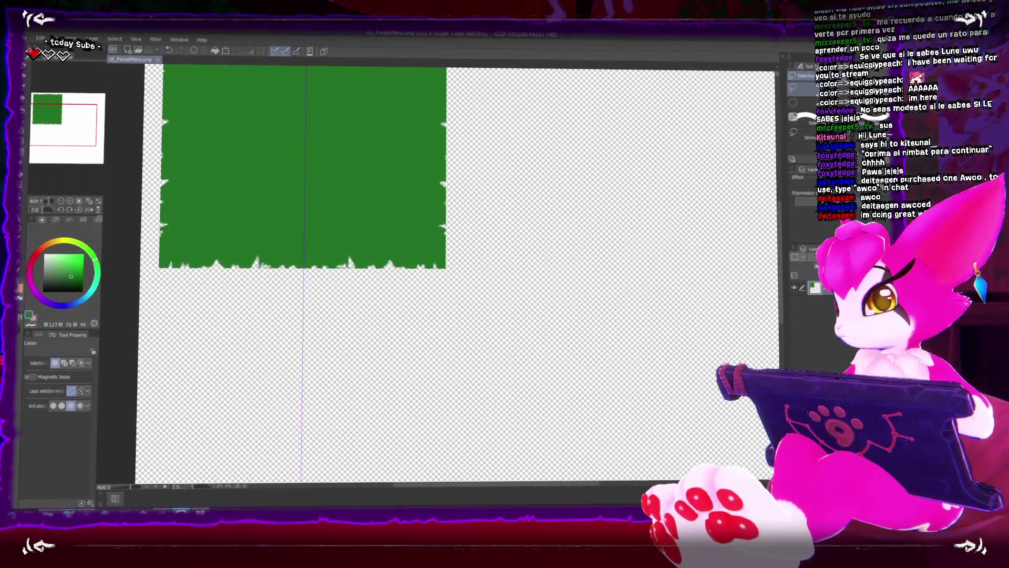
Move to the layer below the active one in the UI_PauseMenu image
key(alt+bracketleft)
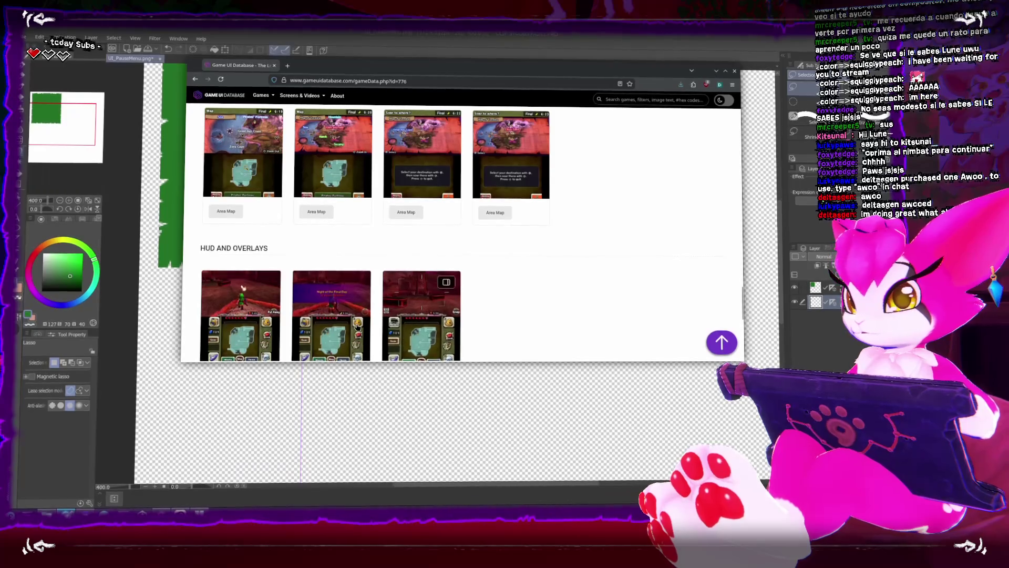
View the Night of the Final Day screenshot, browse the Majora's Mask 3D grids, then return to Clip Studio
click(358, 315)
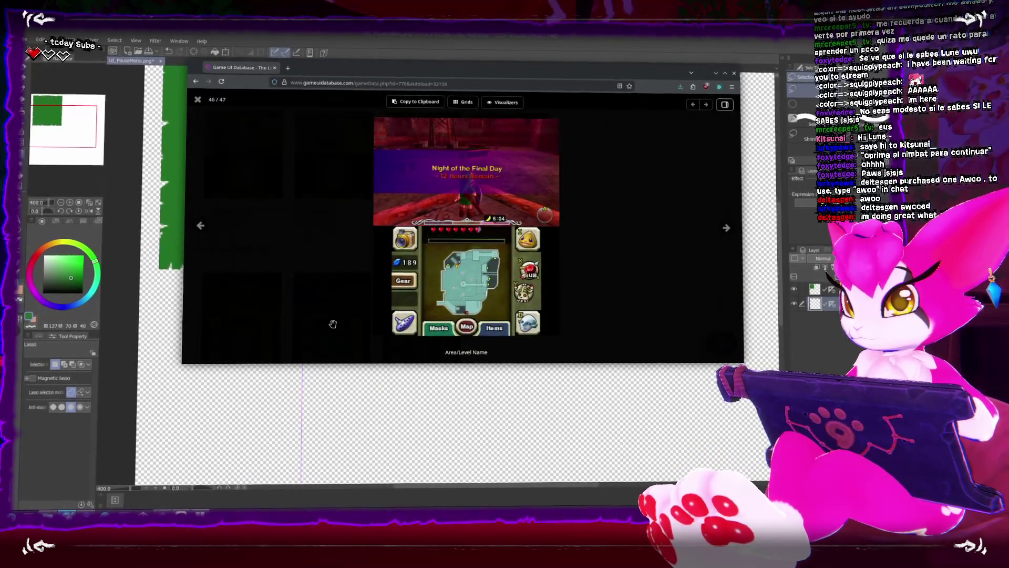
click(650, 289)
scroll(427, 288, down, 10)
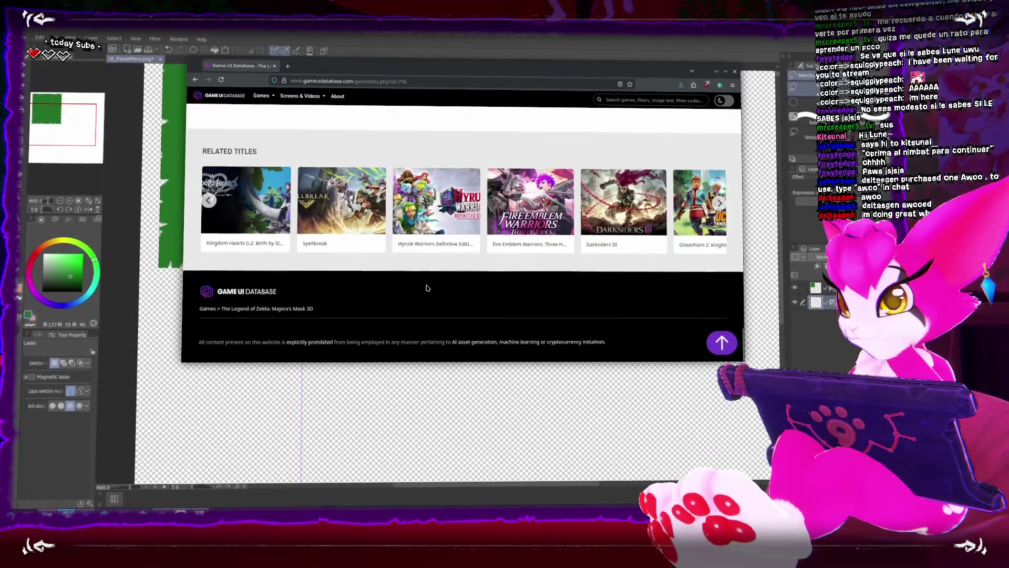
scroll(427, 288, up, 10)
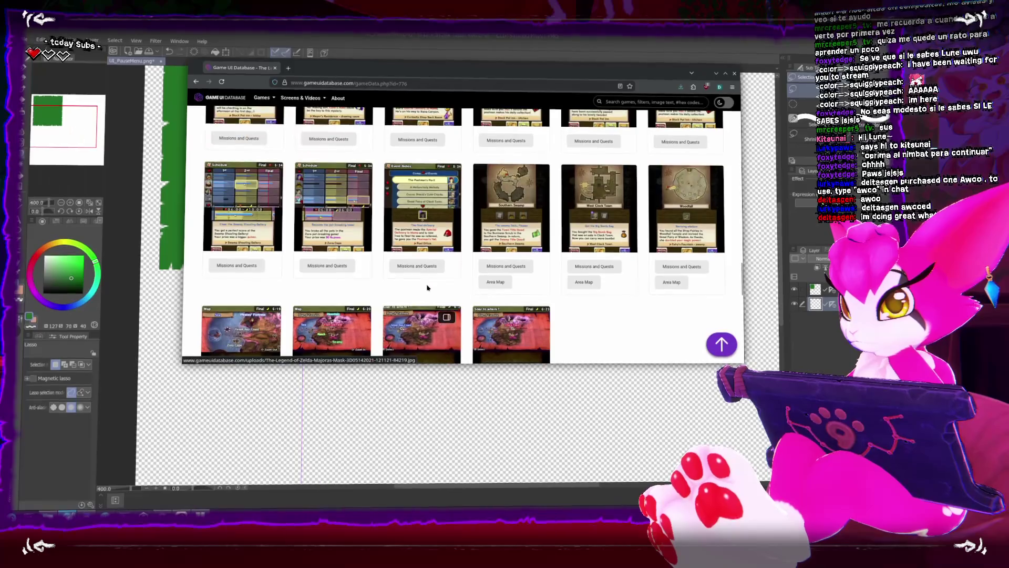
scroll(427, 288, up, 3)
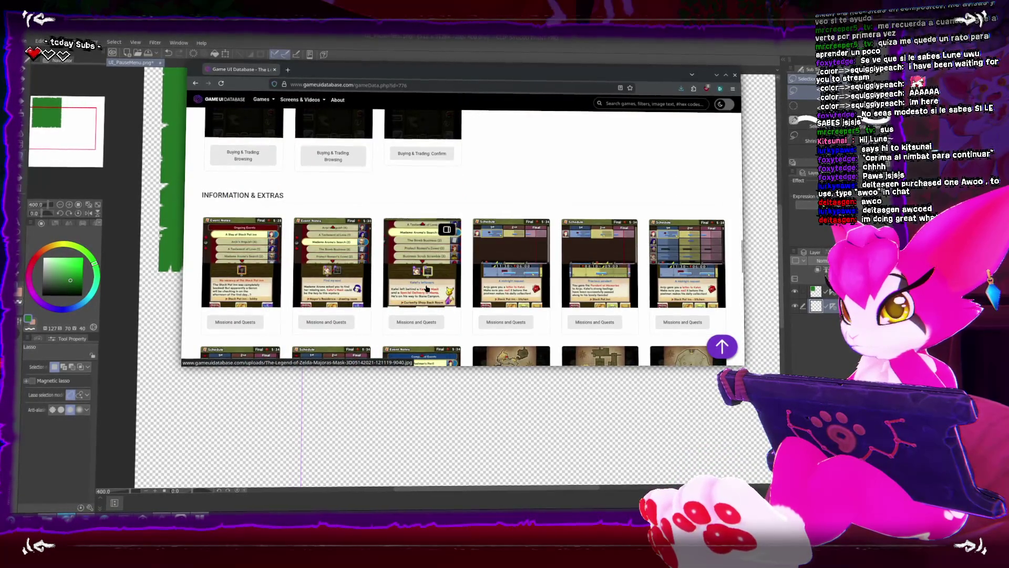
scroll(427, 288, up, 5)
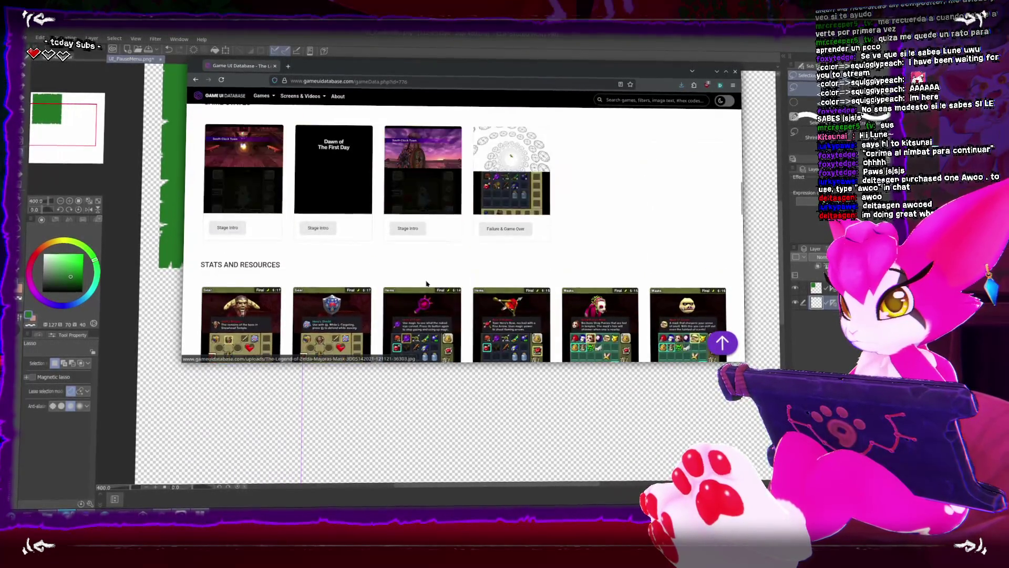
scroll(427, 284, down, 5)
click(459, 60)
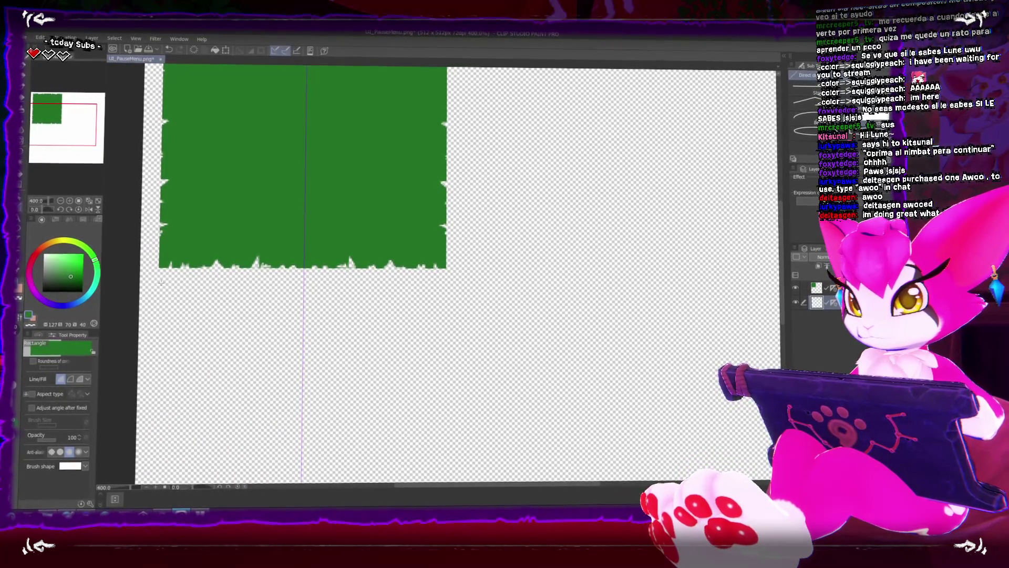
Draw a wide muted-yellow rectangle below the torn green panel
click(55, 244)
click(66, 262)
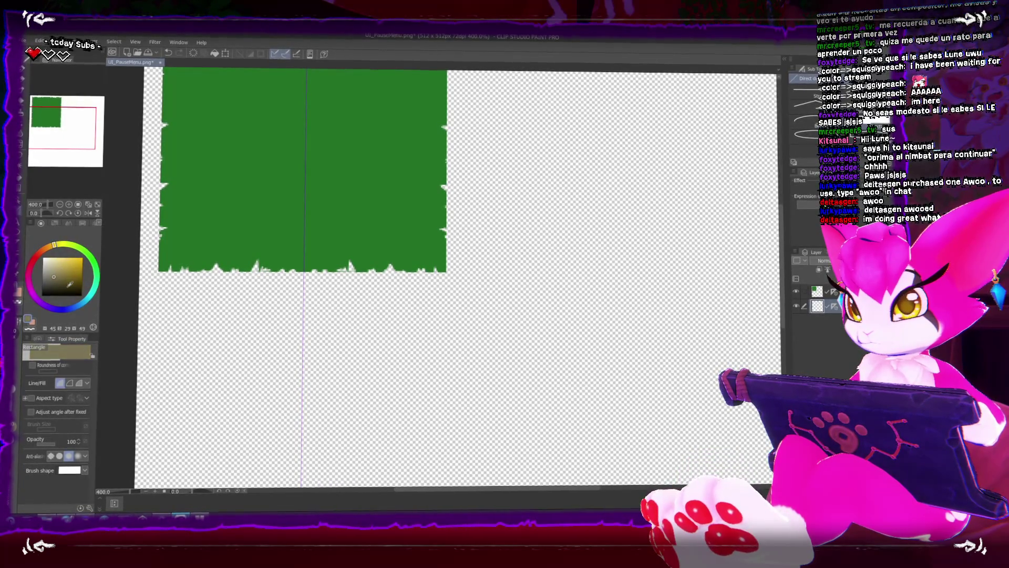
drag(161, 301, 443, 346)
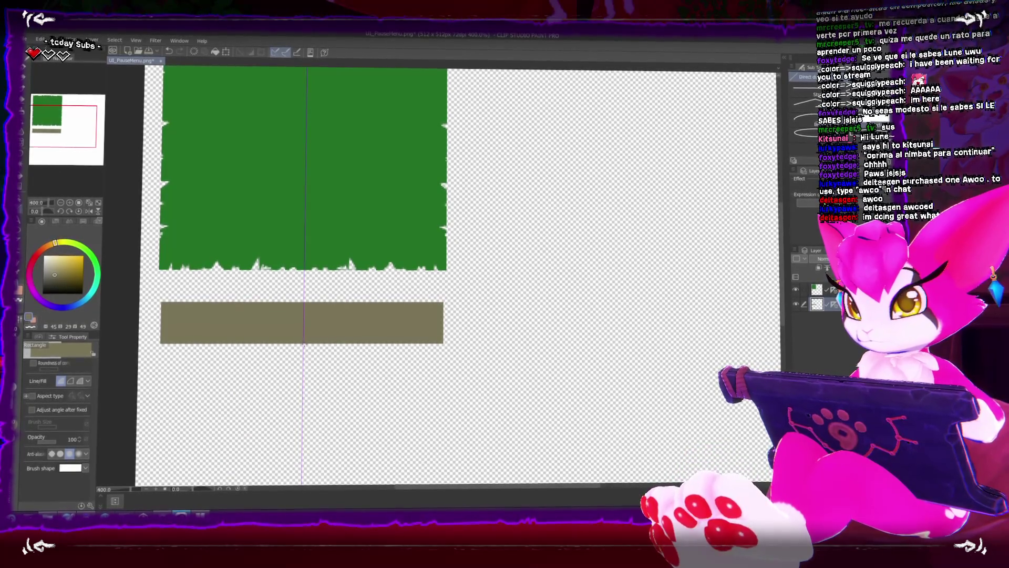
scroll(450, 339, up, 3)
scroll(372, 323, left, 3)
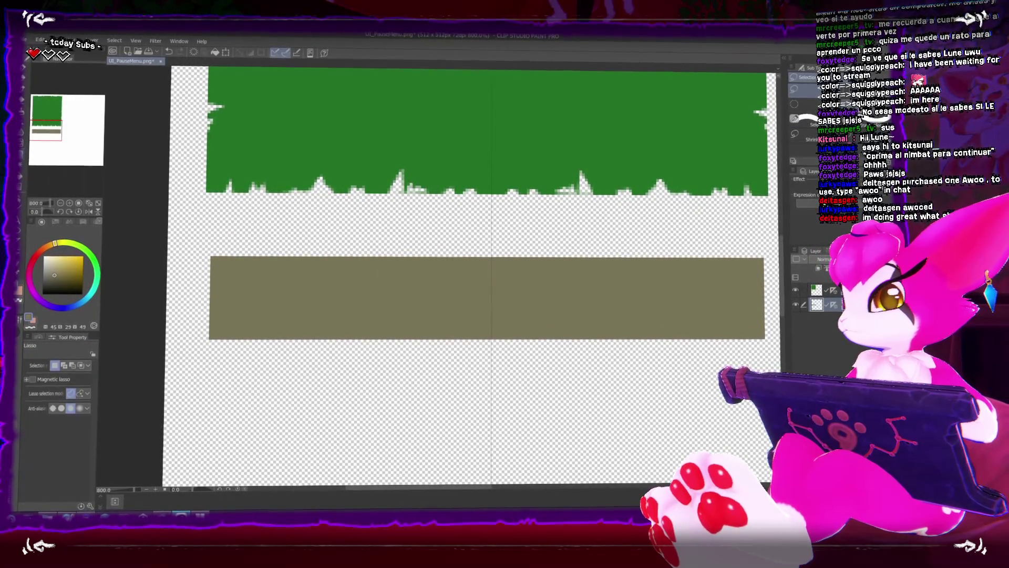
Cut the bar's corners into angled bevels using a polyline selection and Delete
key(shift+m)
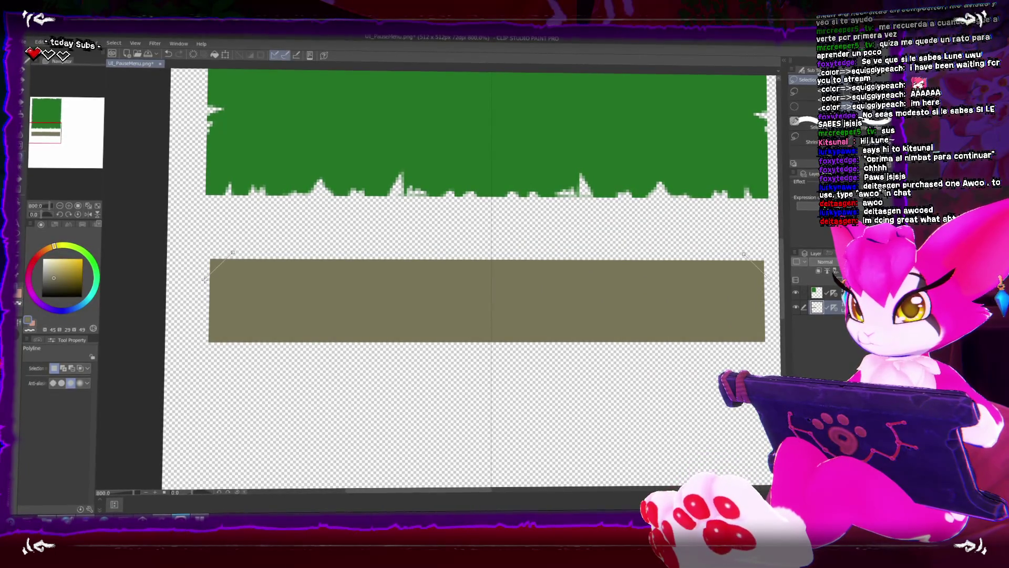
click(205, 279)
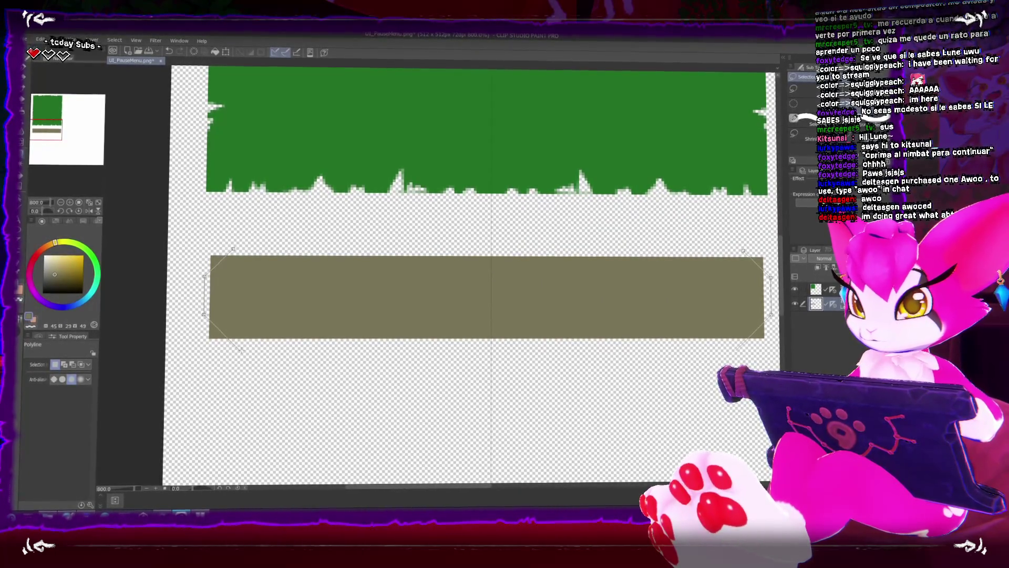
click(241, 350)
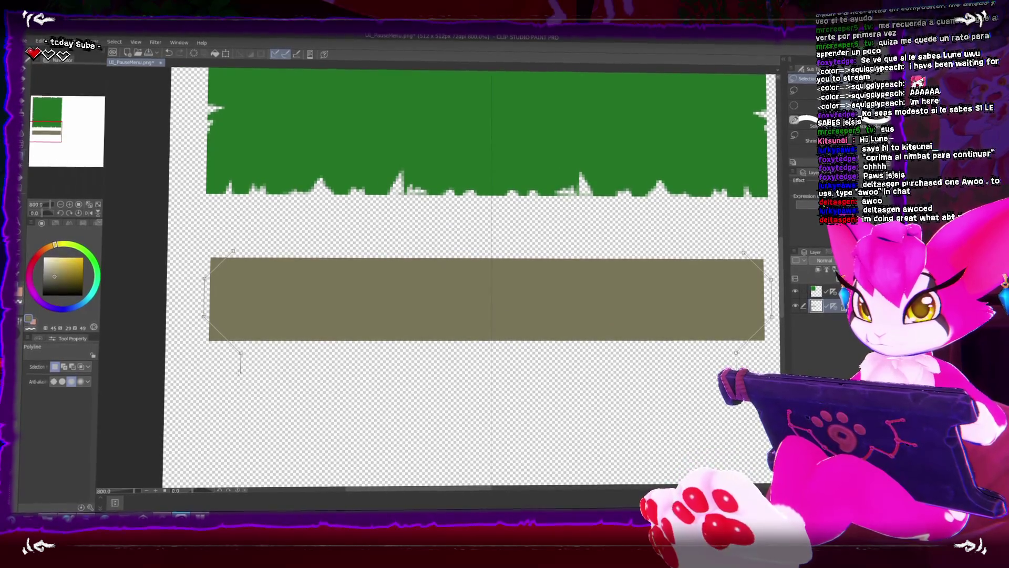
click(184, 353)
click(189, 255)
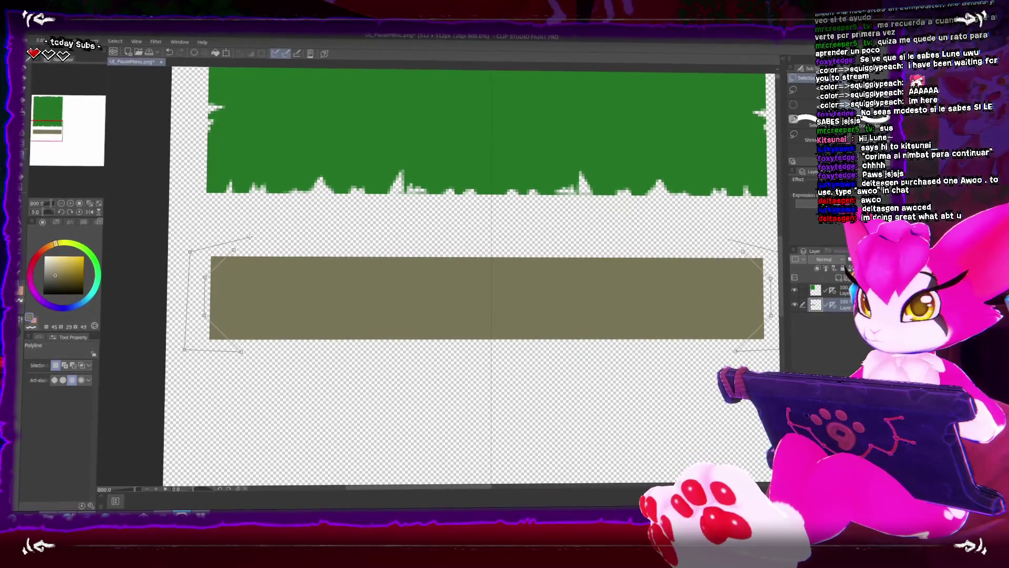
key(ctrl+shift+i)
key(Delete)
key(ctrl+d)
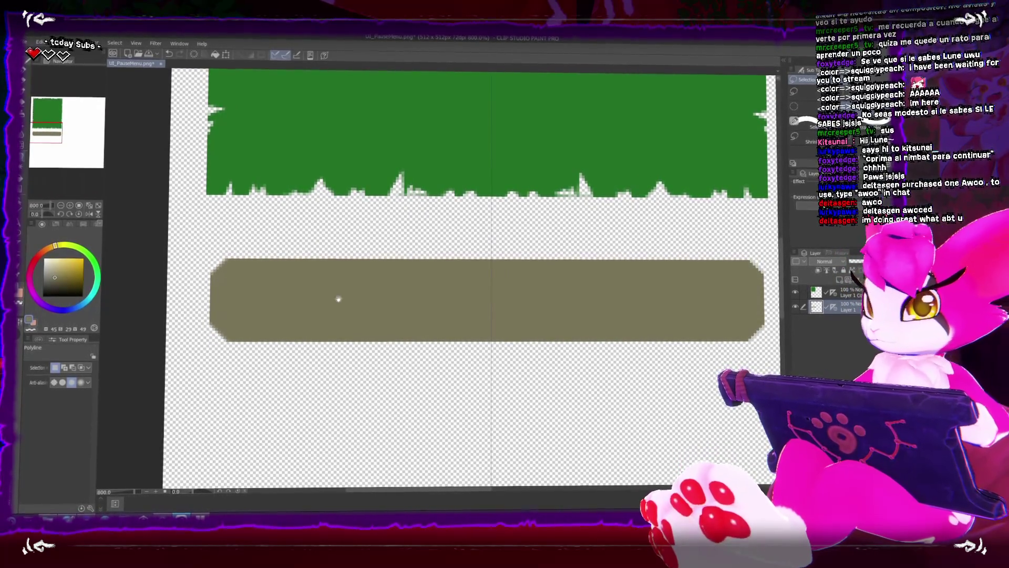
Restore and then clear the corner selection around the olive bar
scroll(306, 294, down, 6)
scroll(305, 301, up, 5)
scroll(307, 301, down, 5)
scroll(307, 300, up, 5)
key(ctrl+z)
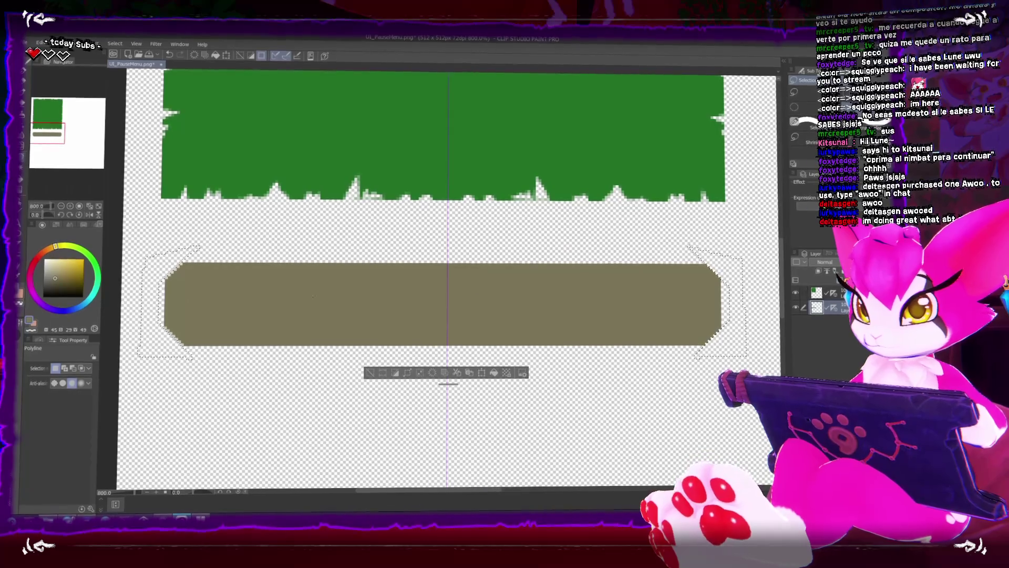
key(ctrl+d)
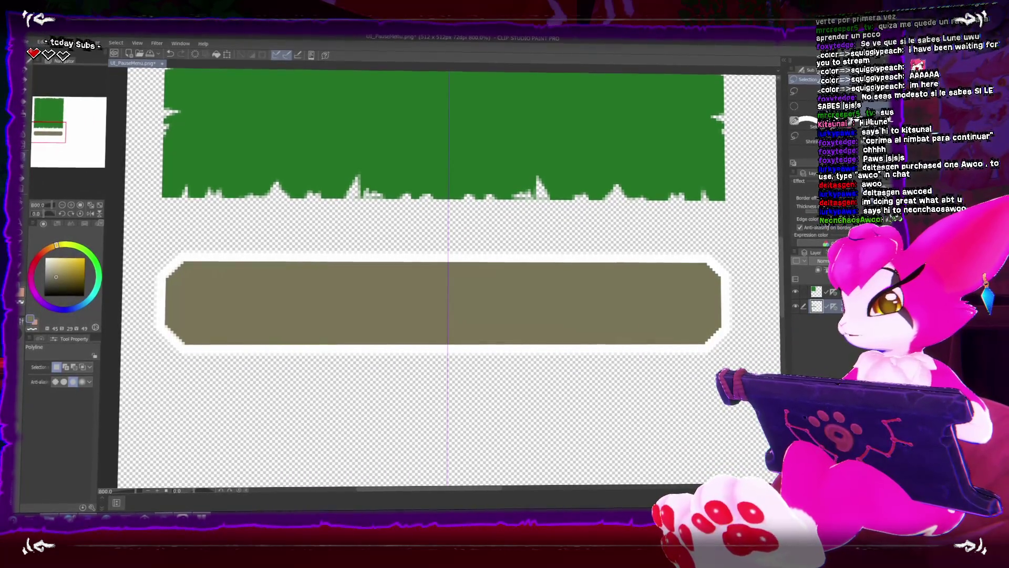
Set the bar's border edge colour to a rich brown and add a new raster layer for shading
click(830, 221)
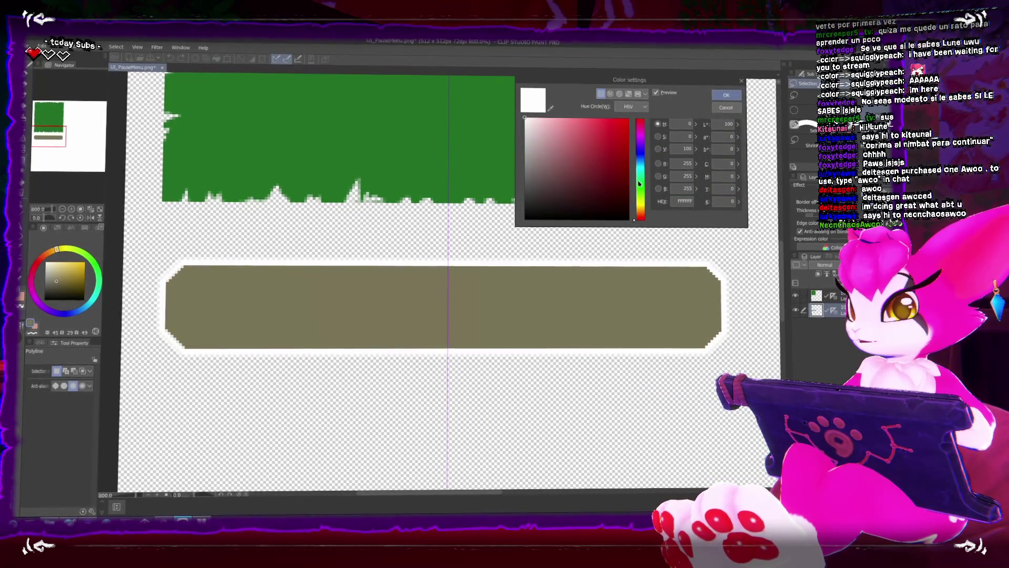
click(640, 208)
click(564, 168)
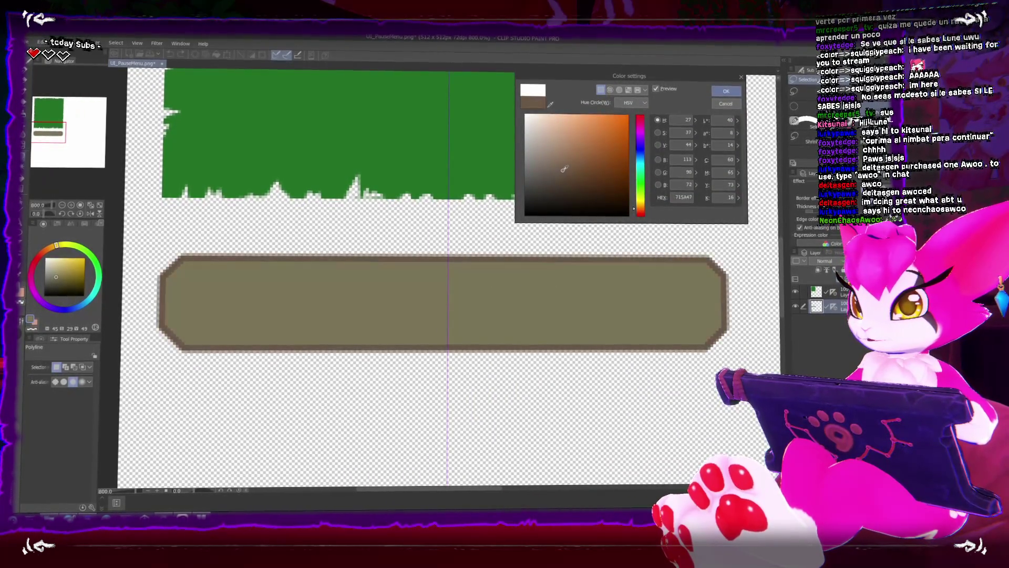
click(583, 174)
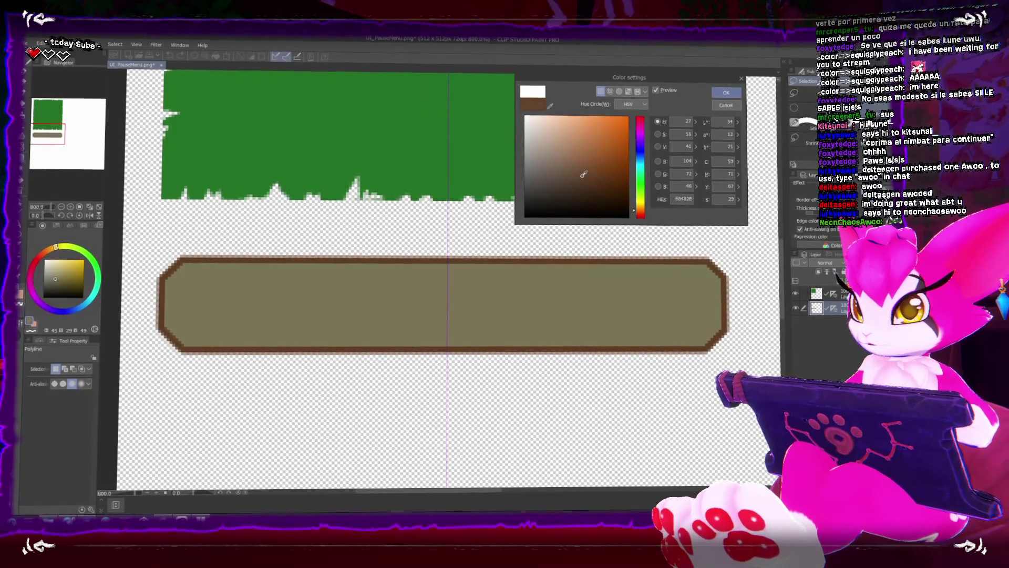
click(578, 173)
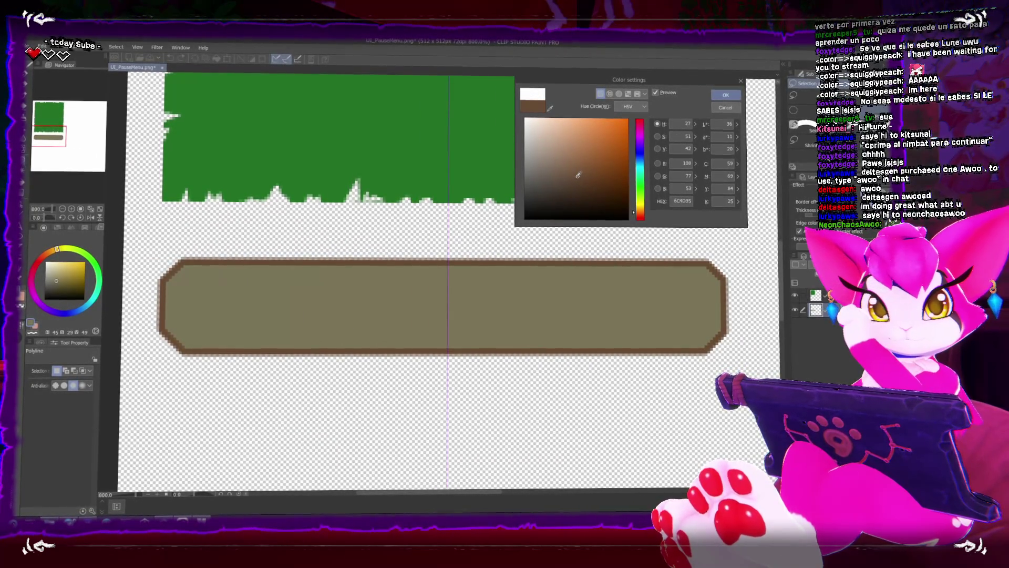
click(725, 94)
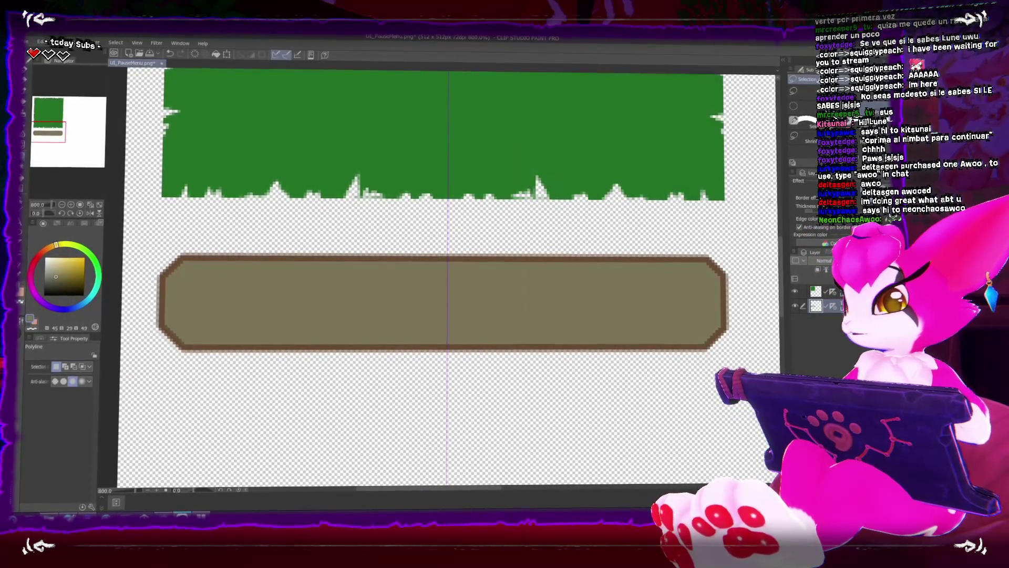
click(796, 266)
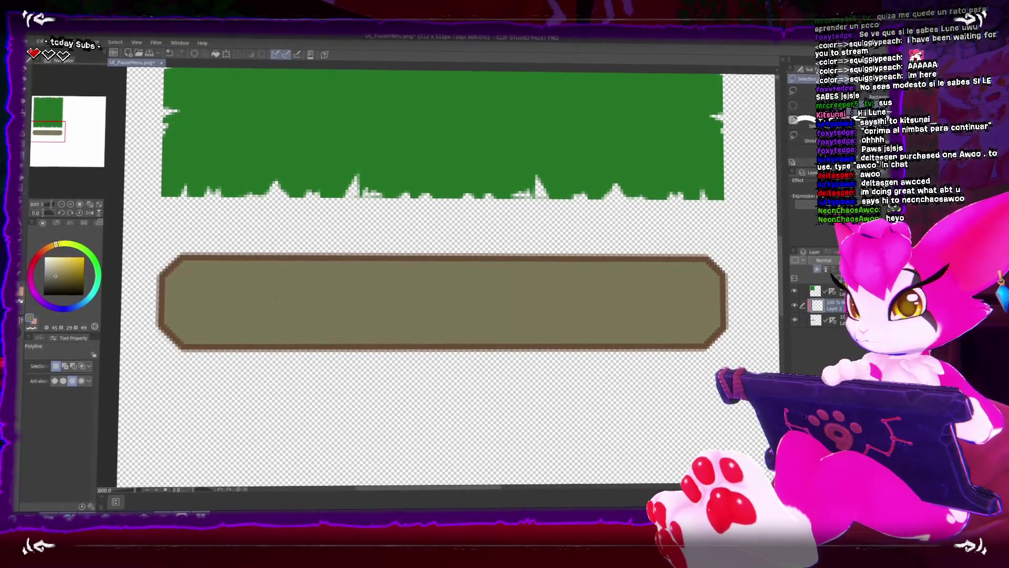
key(b)
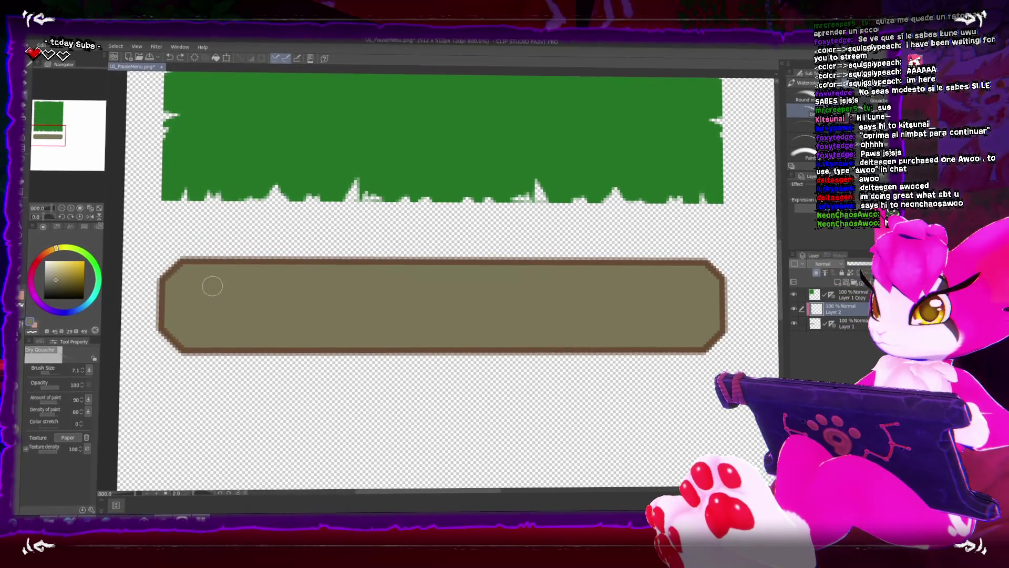
Paint a light beige gouache stroke on the bar's top-left corner, then undo it
drag(200, 260, 163, 287)
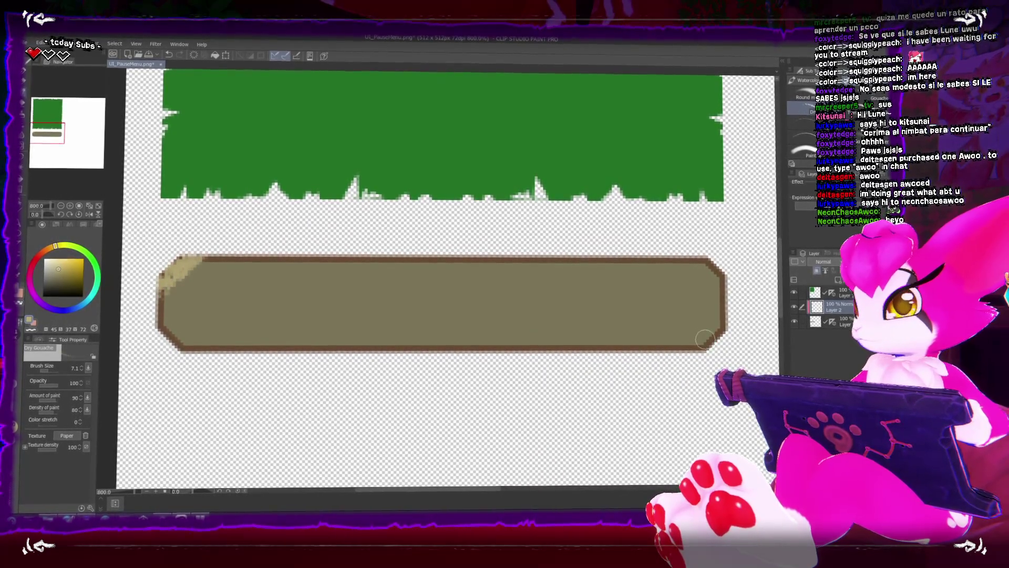
key(ctrl+z)
key(ctrl+z)
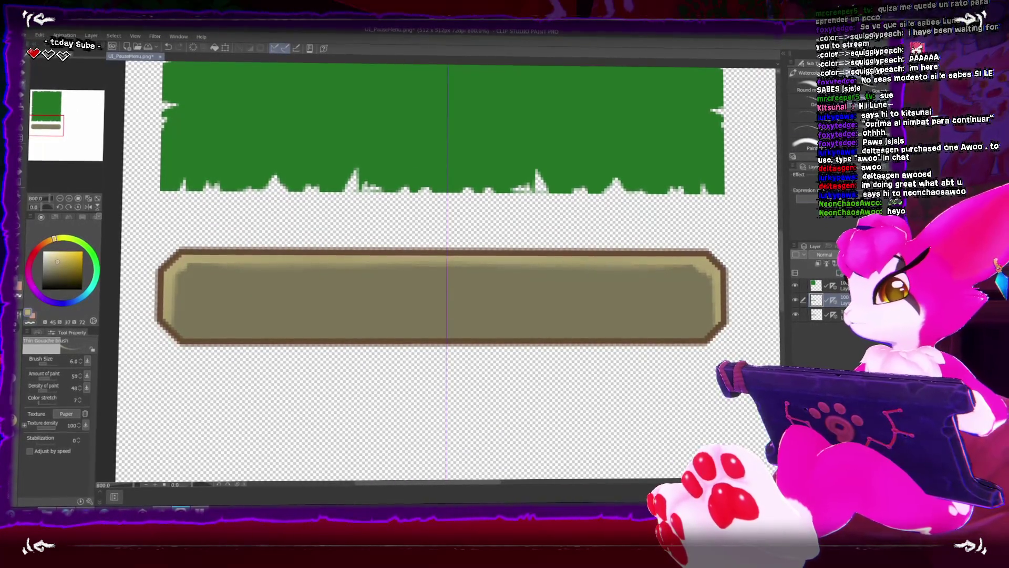
Erase stray marks along the bar's top edge, then switch to a smaller gouache brush
key(e)
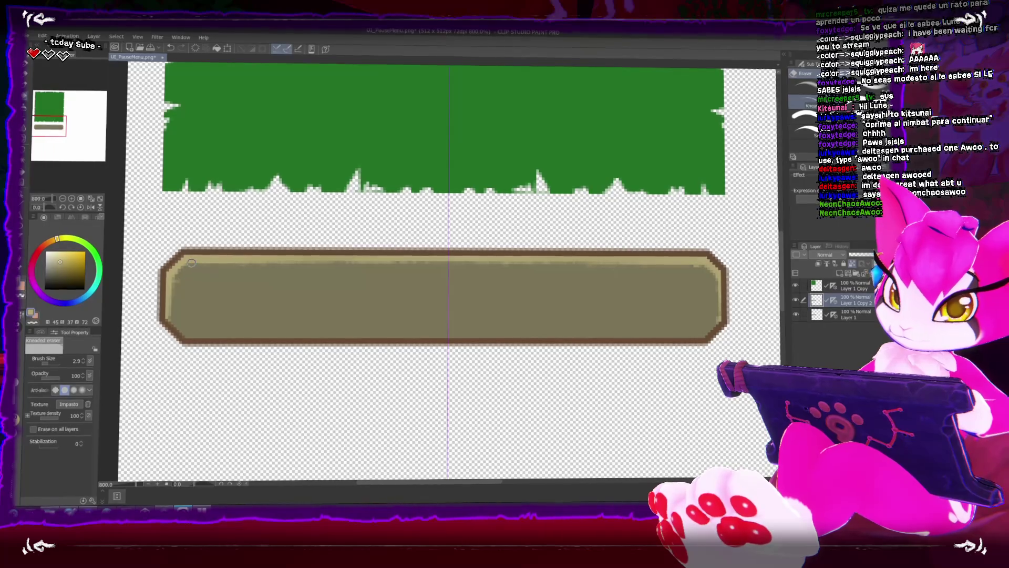
mouse_move(193, 263)
mouse_down()
mouse_move(450, 279)
mouse_move(478, 268)
mouse_up()
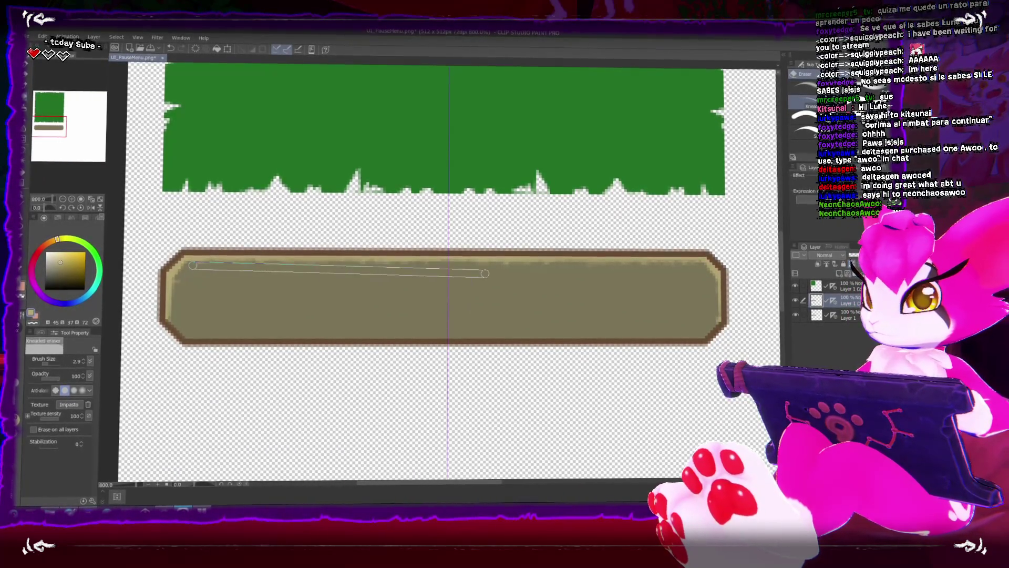
key(b)
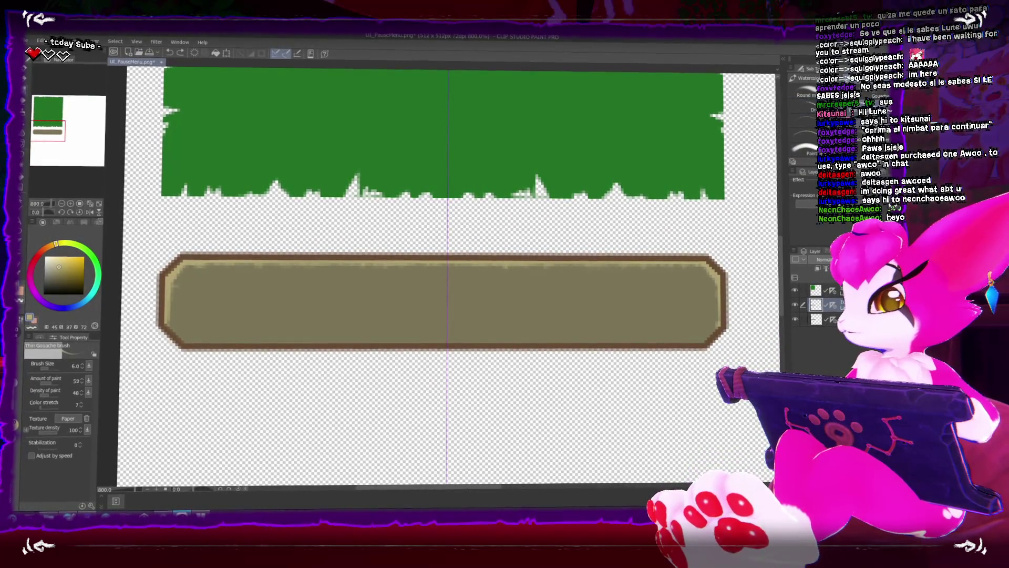
key(bracketleft)
key(bracketleft)
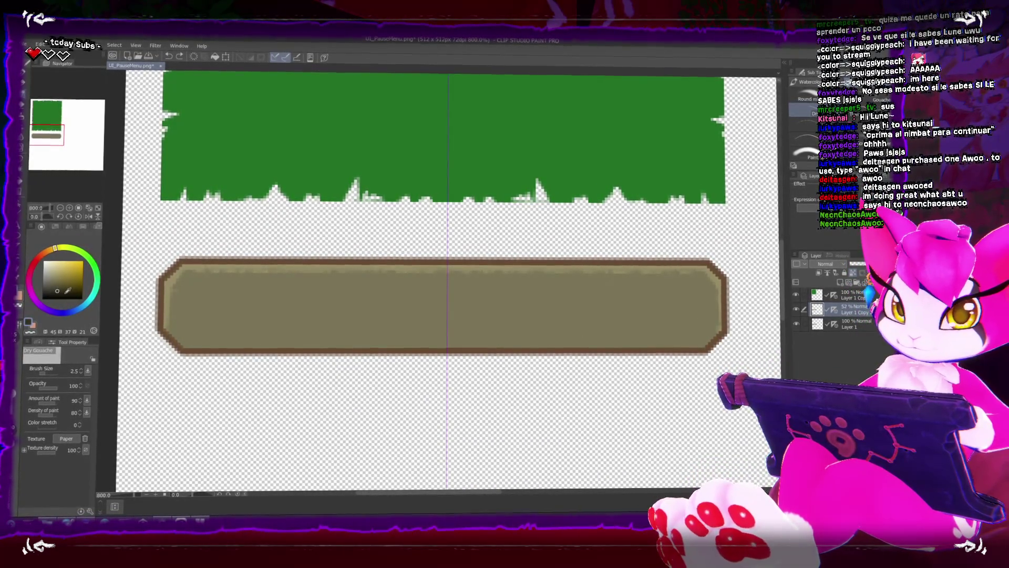
Pick a lighter olive shade and slightly enlarge the brush to paint the bar's highlights and shadows
alt+click(345, 292)
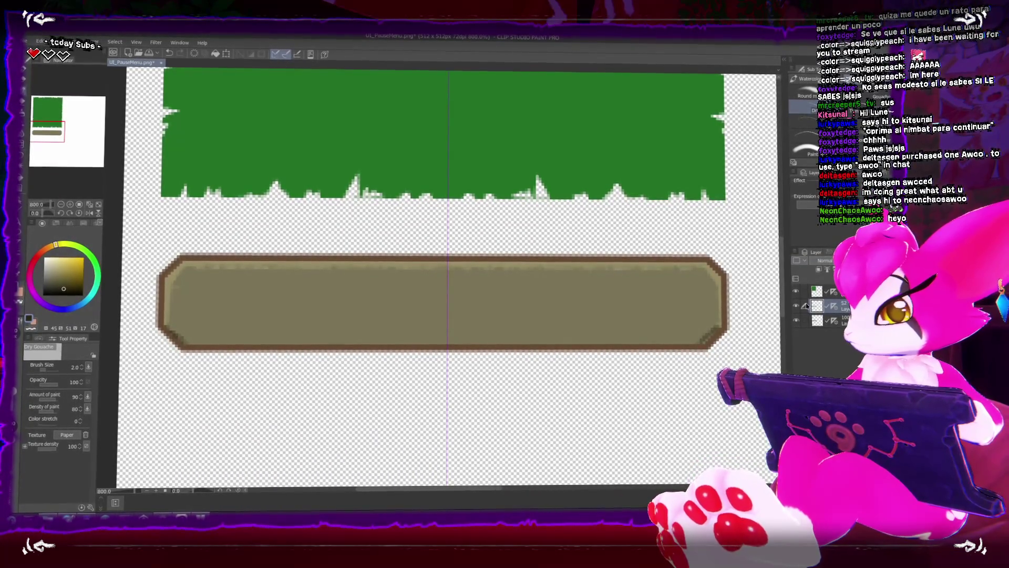
key(bracketright)
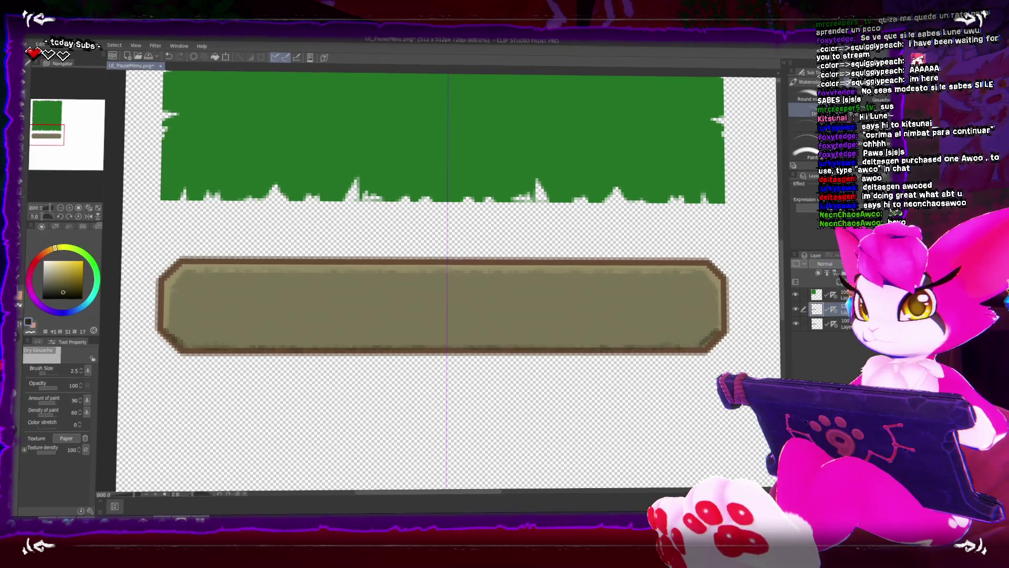
scroll(541, 282, down, 6)
scroll(540, 278, up, 6)
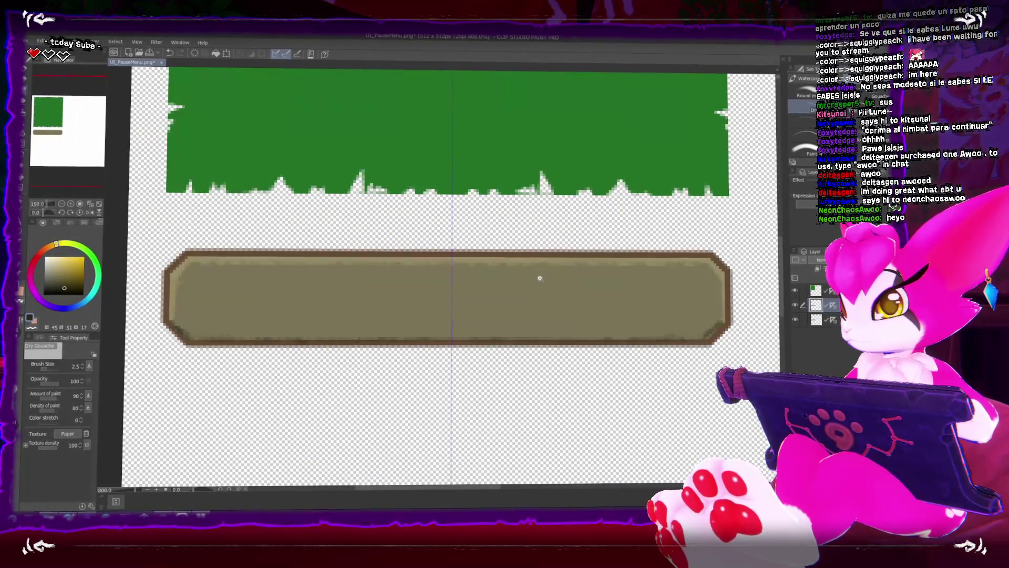
Overwrite UI_PauseMenu.png with the shaded art, accept flattening layers, and return to Unity
scroll(540, 277, down, 2)
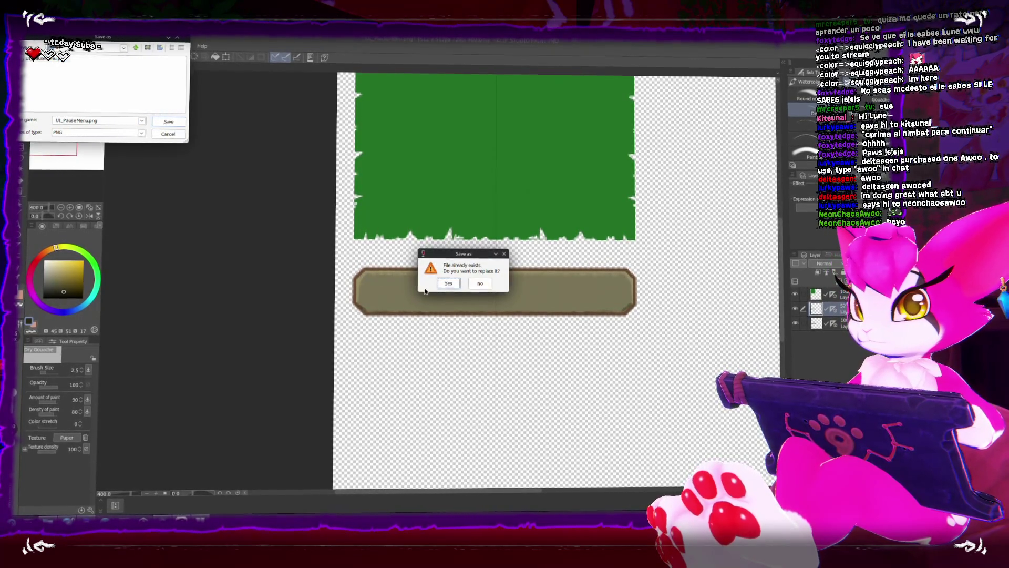
click(449, 283)
click(494, 209)
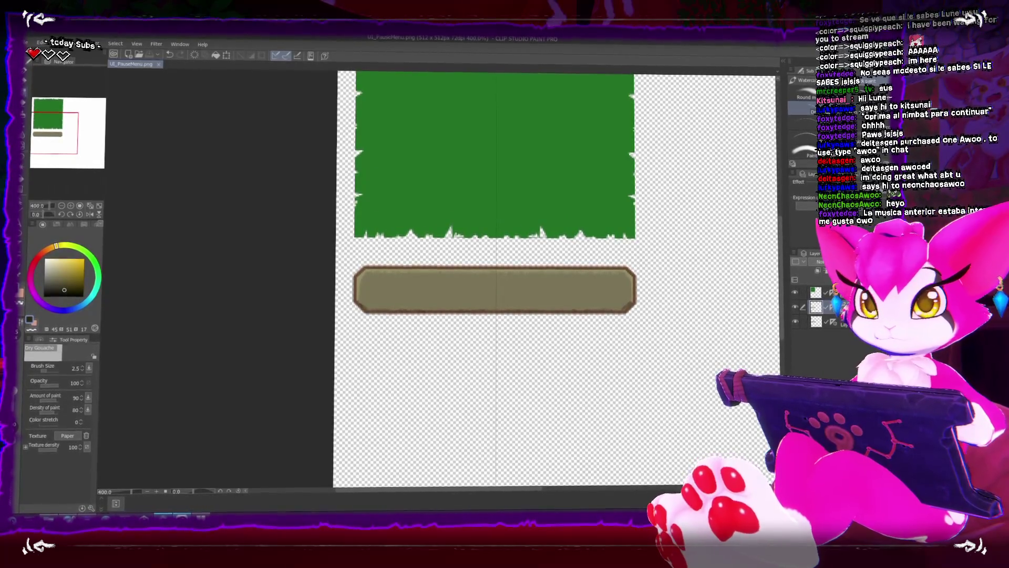
key(alt+Tab)
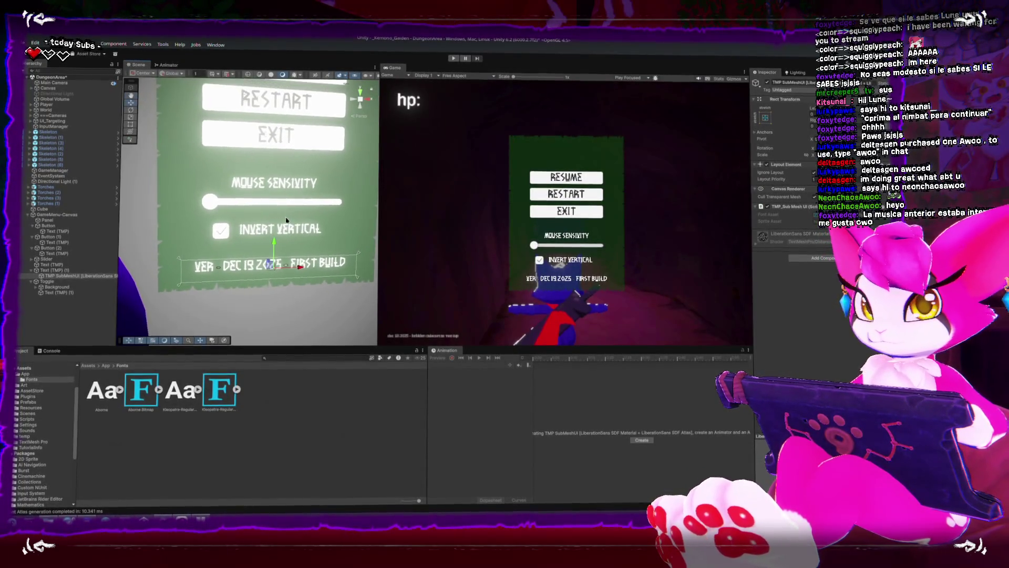
In the UI_PauseMenu Sprite Editor, mark a new sprite rect around the beige bar
scroll(275, 208, down, 3)
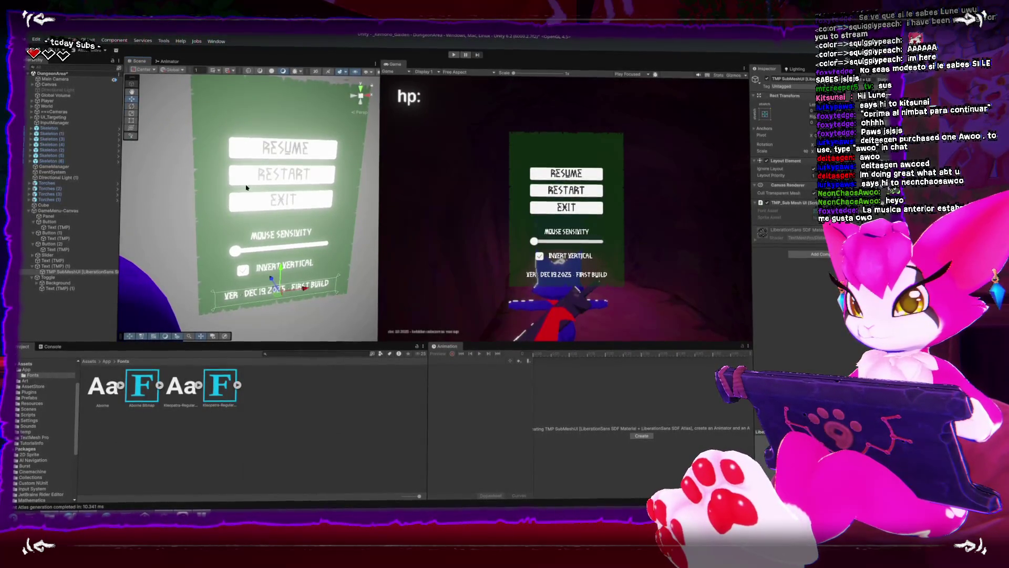
click(299, 196)
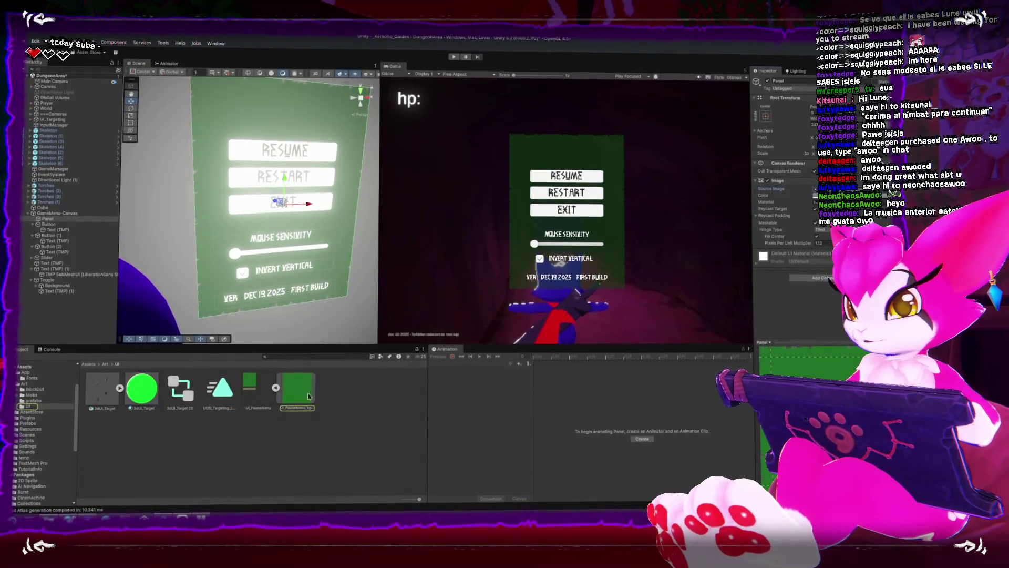
click(250, 386)
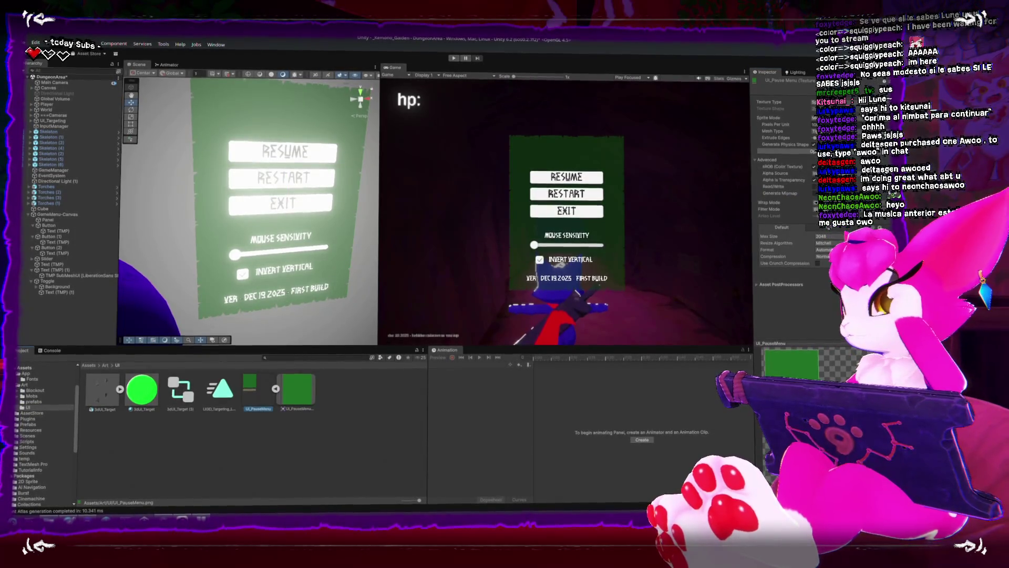
click(813, 149)
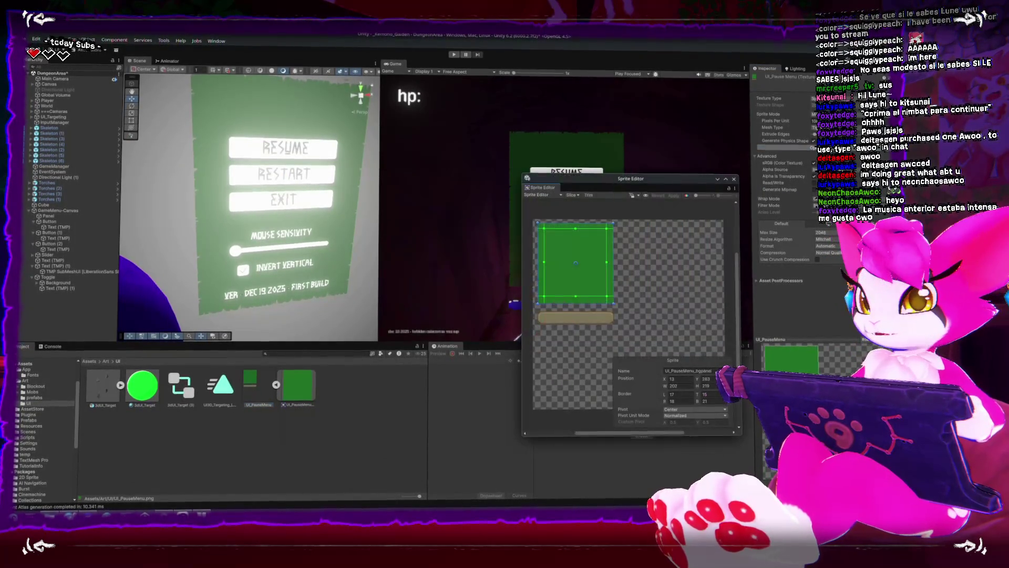
drag(534, 311, 621, 343)
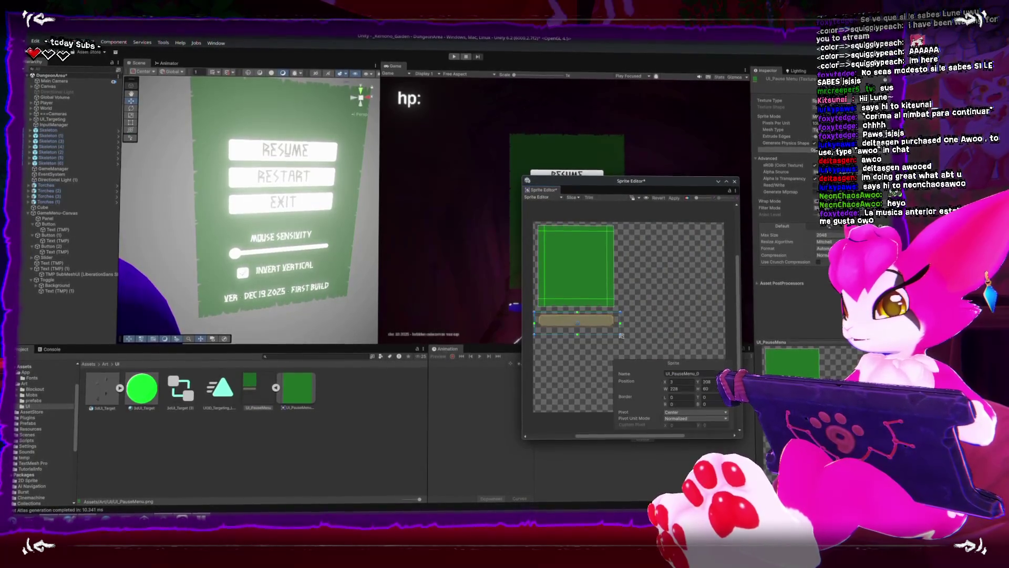
click(571, 199)
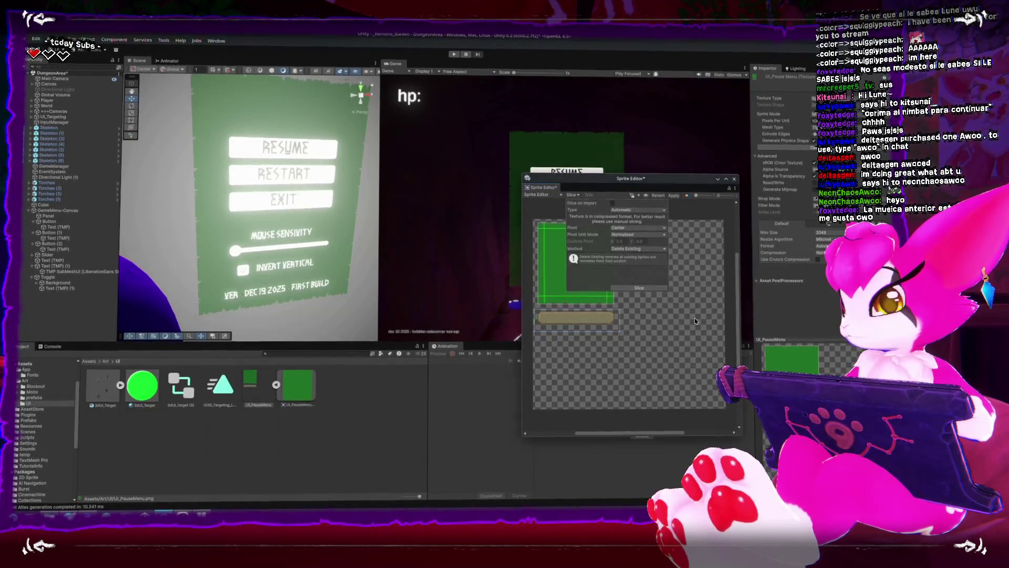
click(642, 305)
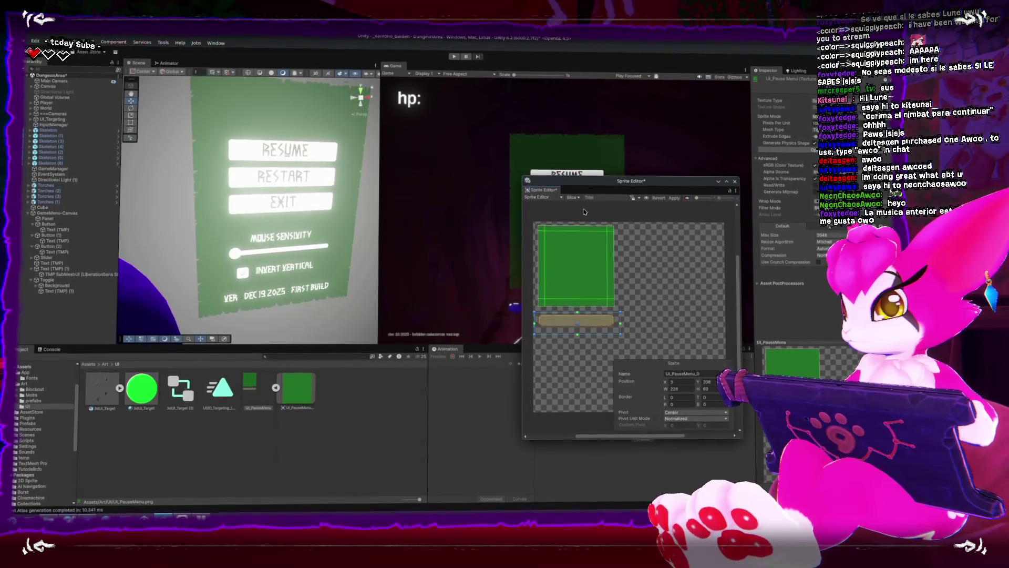
scroll(604, 336, up, 3)
scroll(645, 340, left, 2)
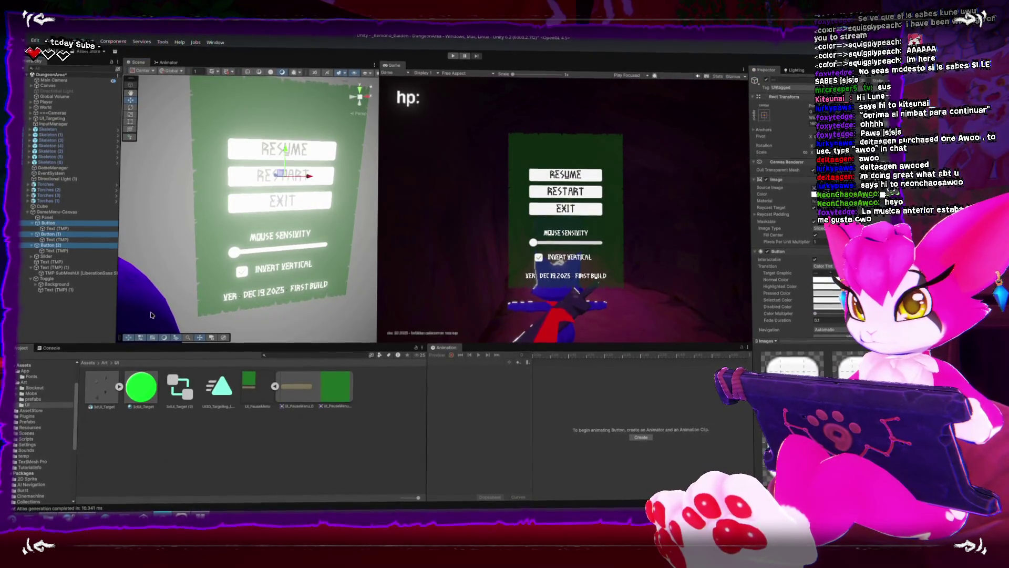
Assign the new beige bar sprite as the Resume, Restart and Exit button backgrounds
click(297, 388)
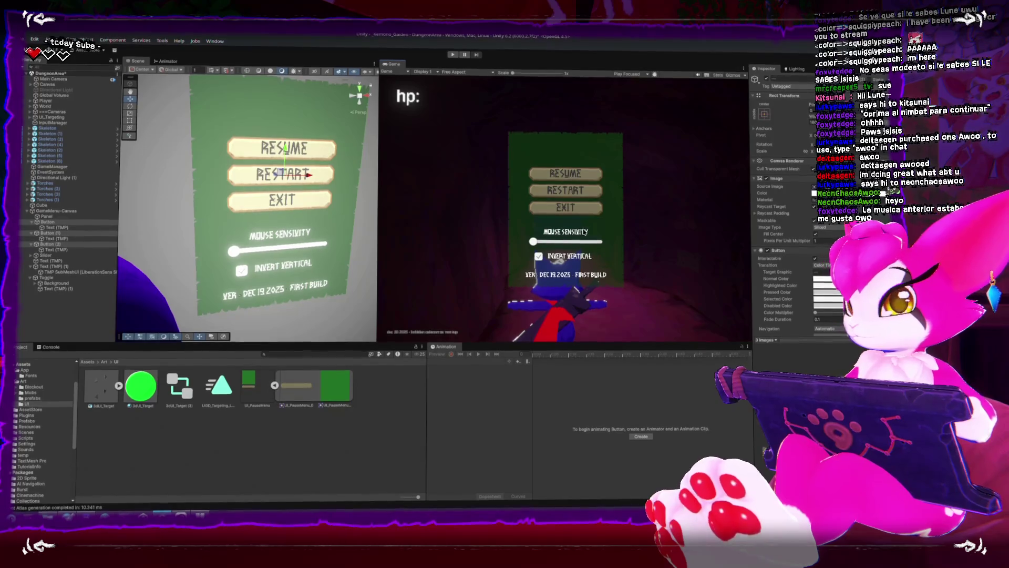
drag(342, 200, 318, 196)
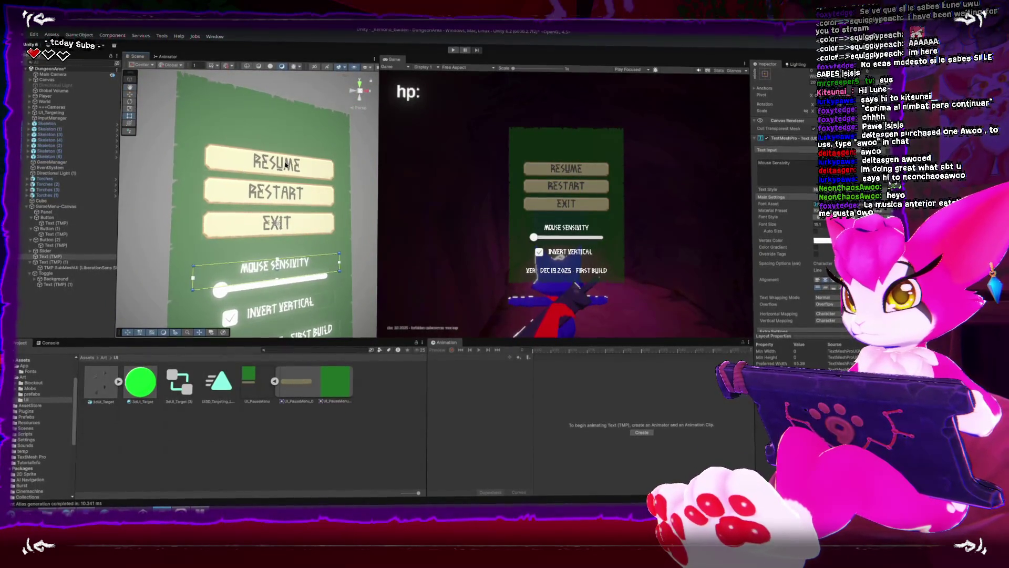
Set the three button labels' vertex colour to near-white
ctrl+click(56, 237)
ctrl+click(59, 248)
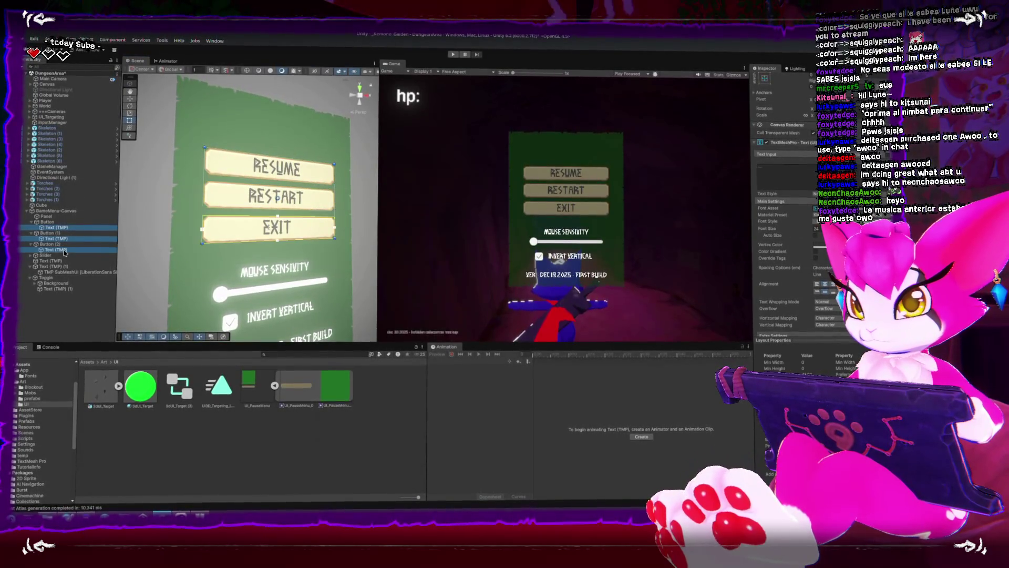
click(827, 228)
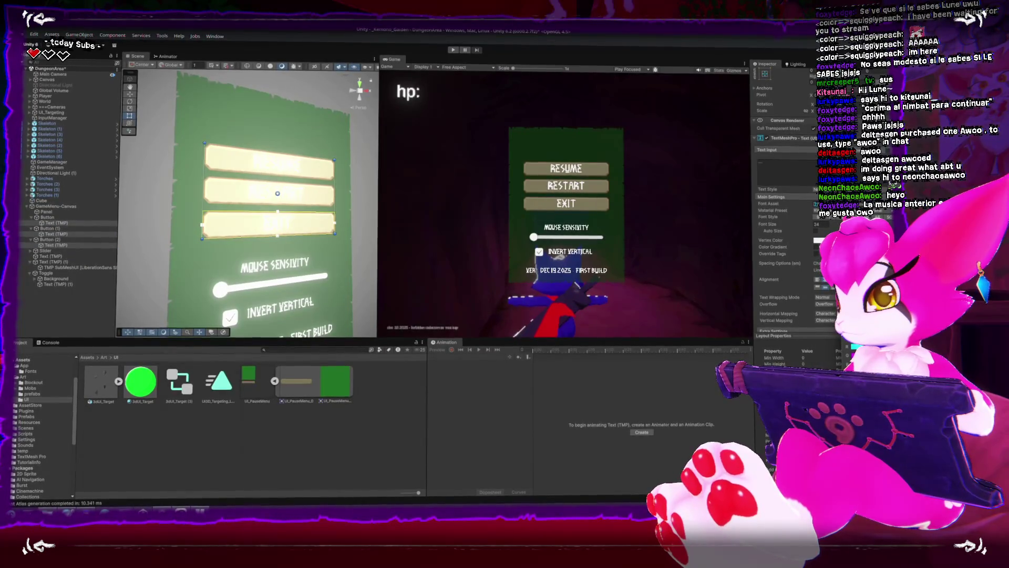
click(819, 240)
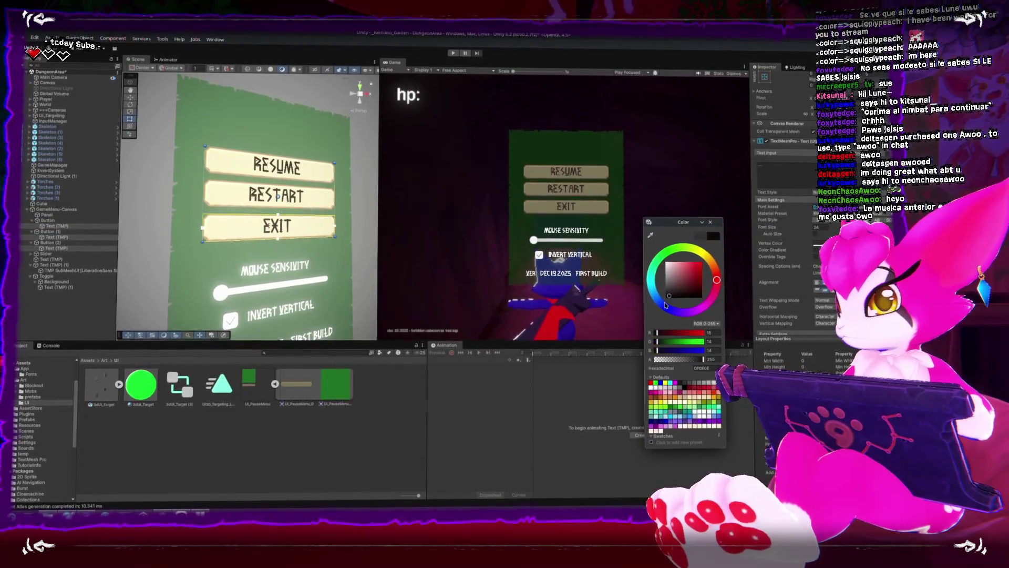
click(673, 270)
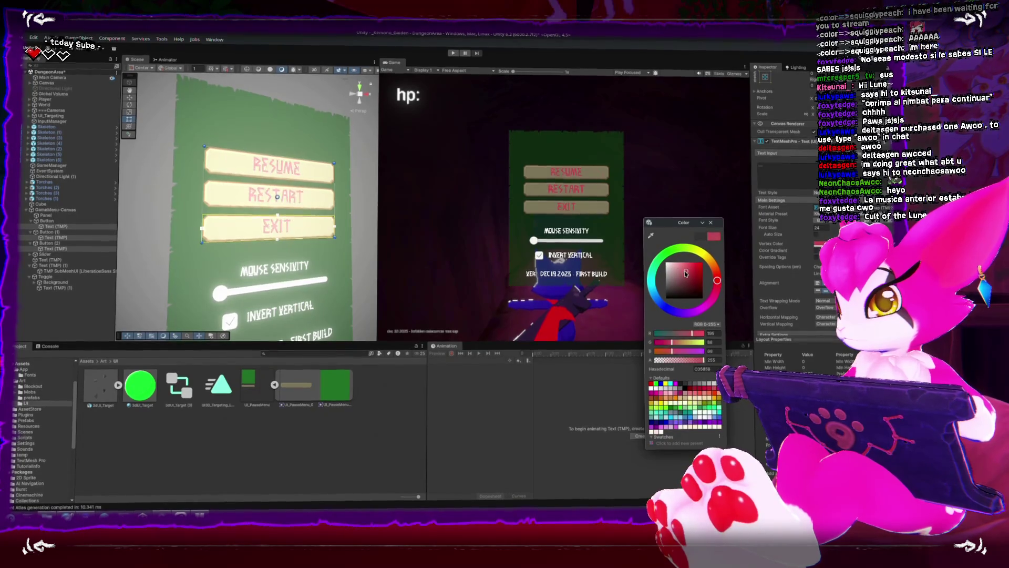
drag(673, 271, 666, 265)
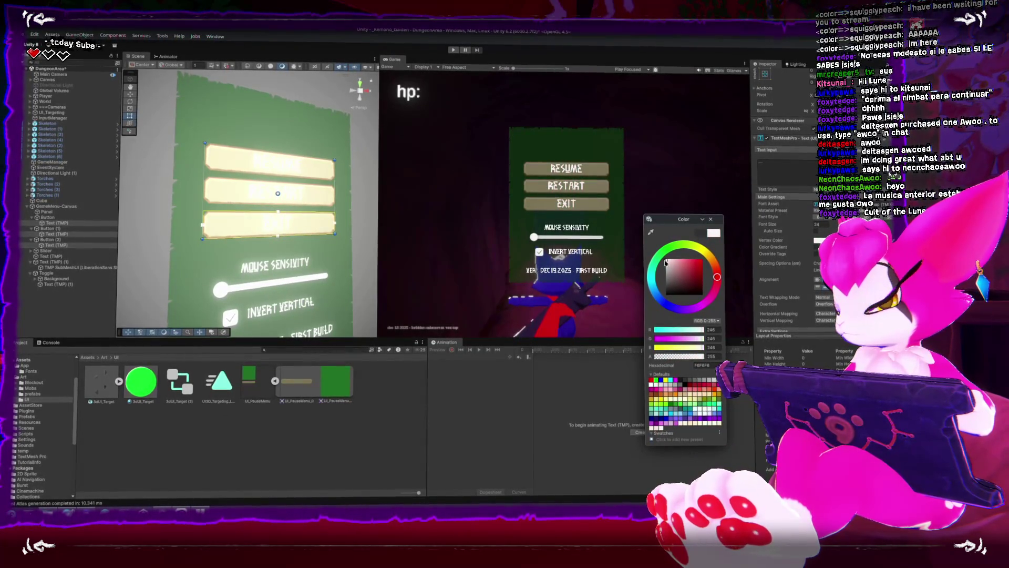
click(384, 210)
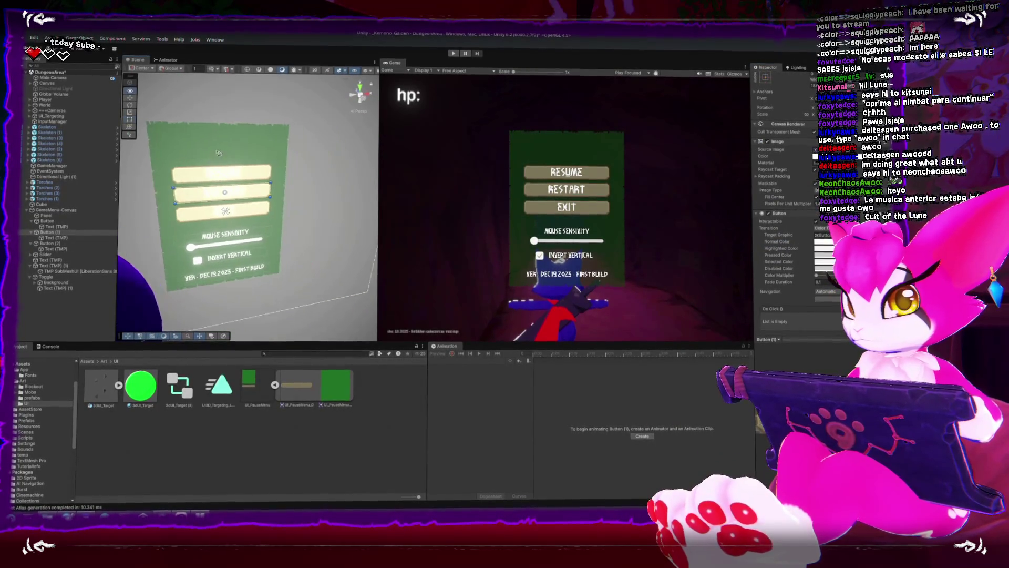
Preview the pause menu in the enlarged Game view, then collapse the Art folder
key(shift+space)
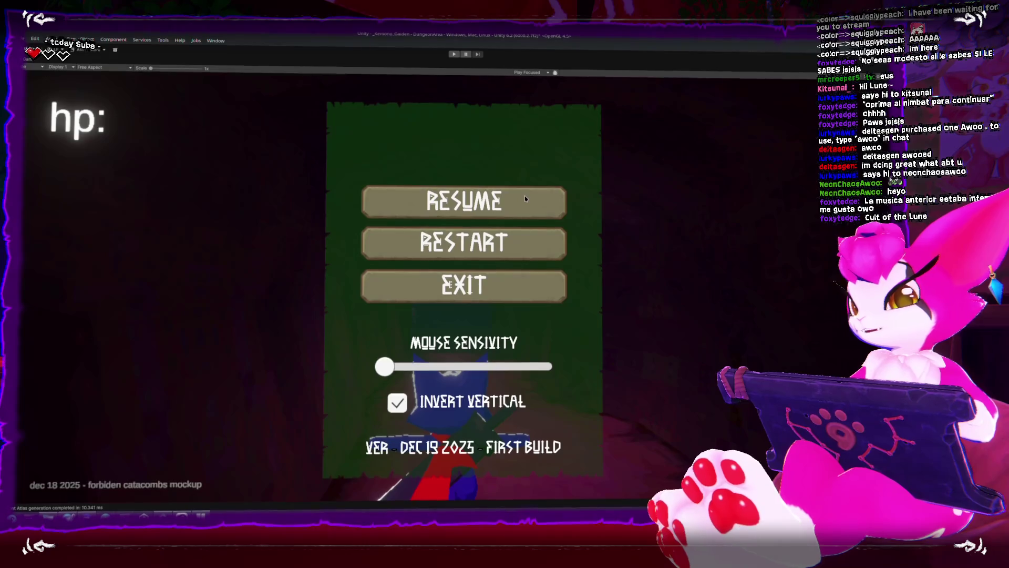
key(shift+space)
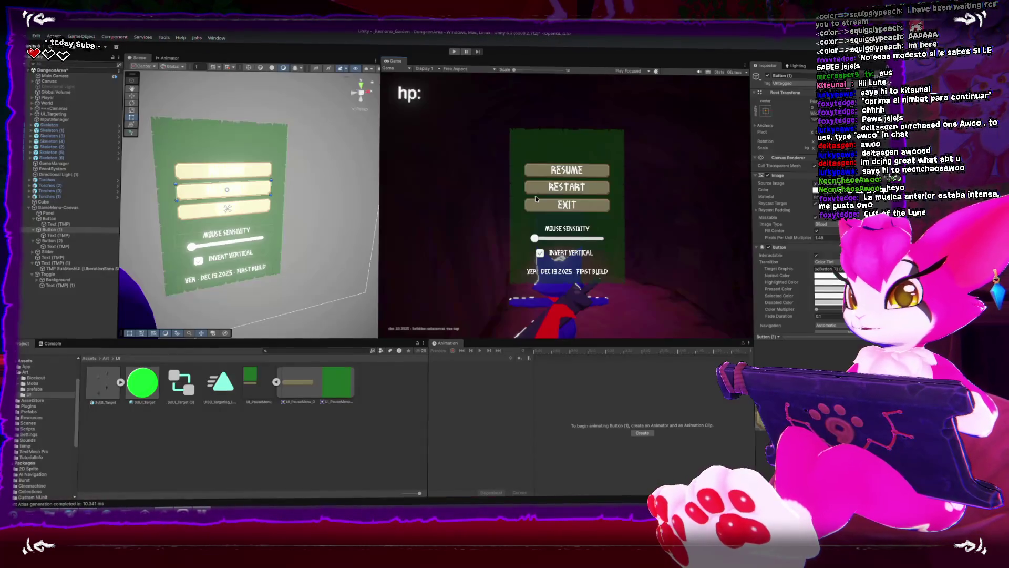
click(18, 377)
scroll(24, 401, up, 2)
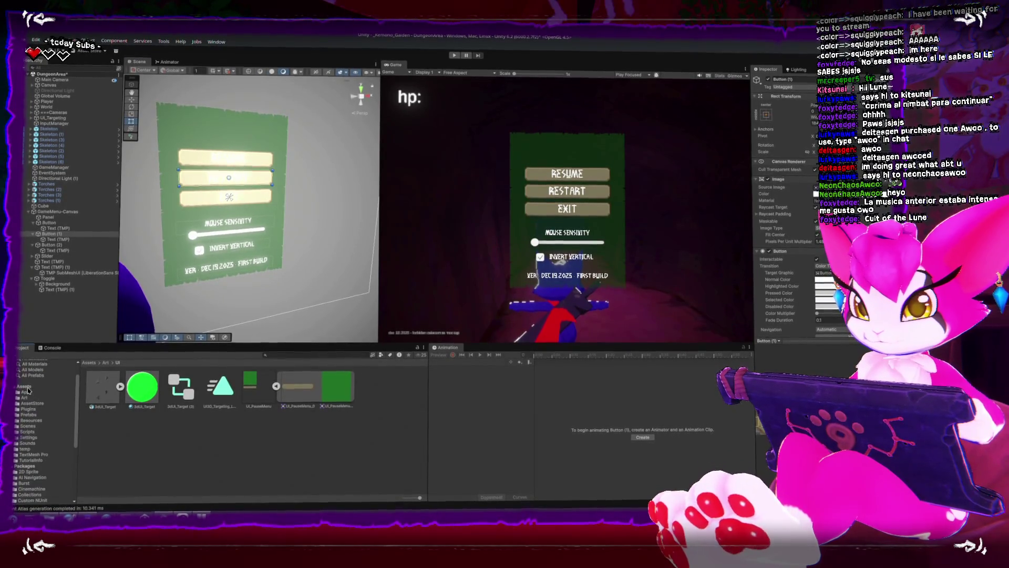
In the Fonts folder, create a TextMeshPro SDF font asset from Aborne
click(17, 391)
click(32, 396)
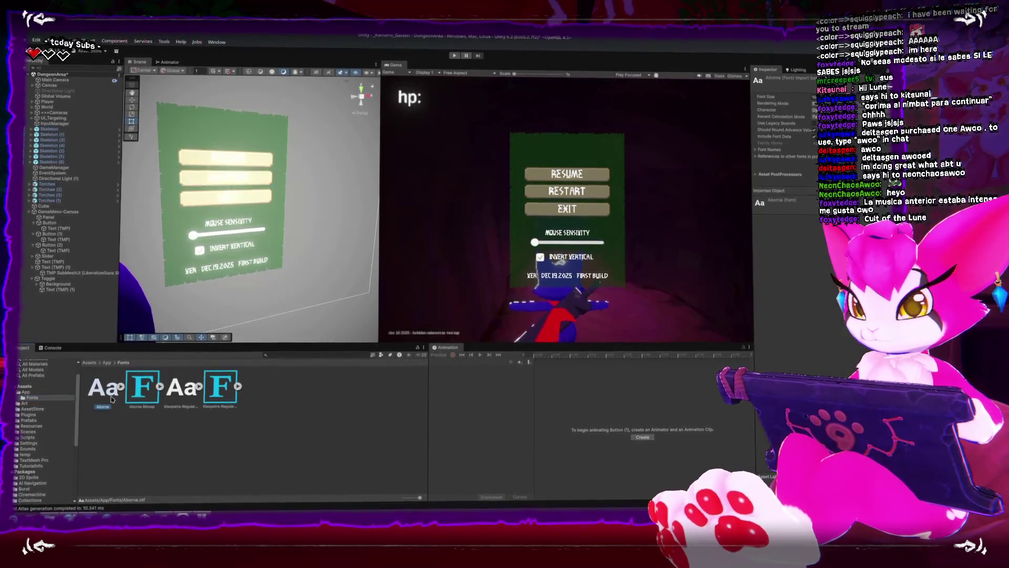
right_click(113, 395)
mouse_move(225, 203)
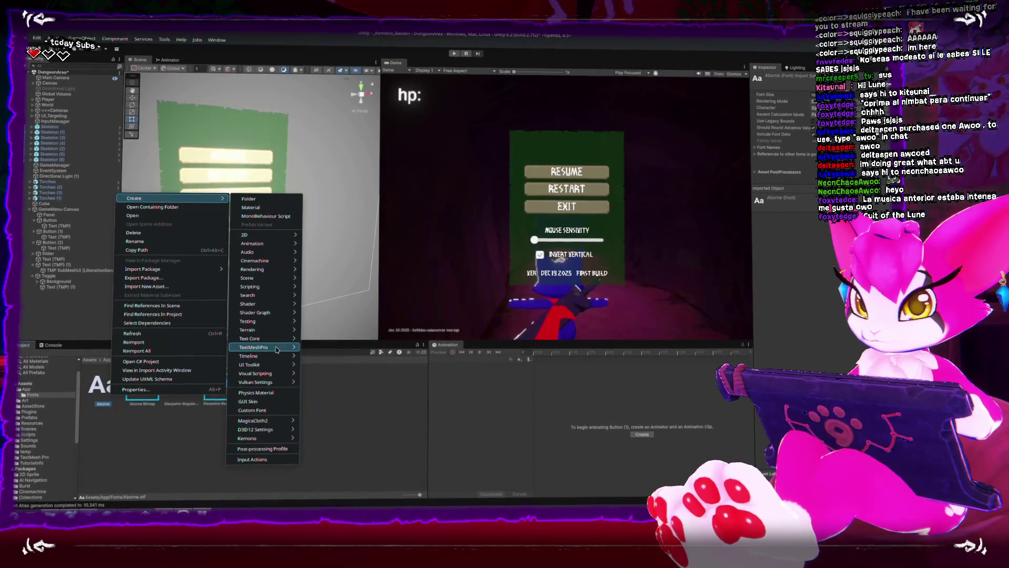
mouse_move(273, 348)
mouse_move(339, 356)
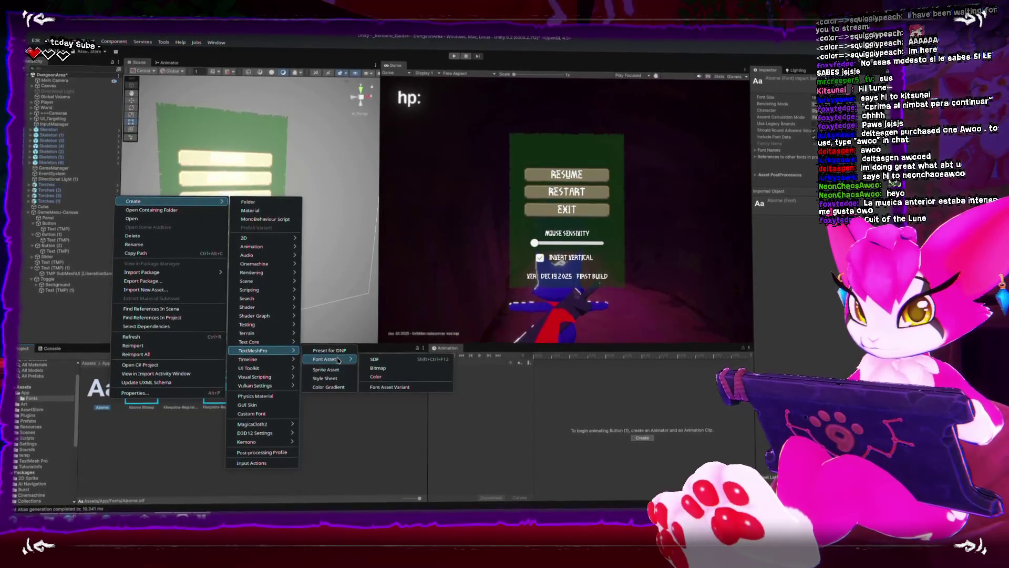
click(374, 358)
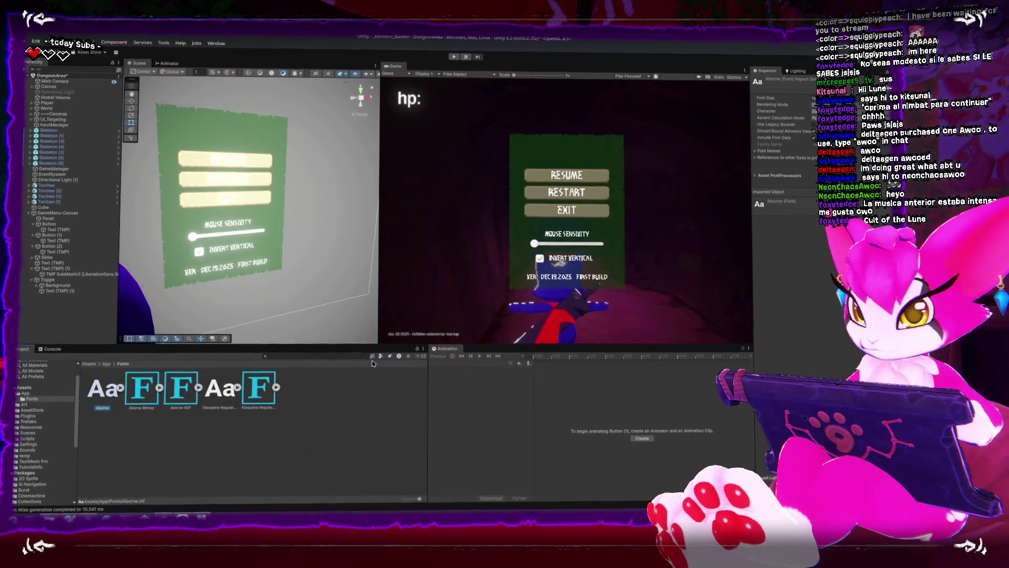
Generate a TextMeshPro SDF font asset from Kleopatra-Regular
right_click(230, 404)
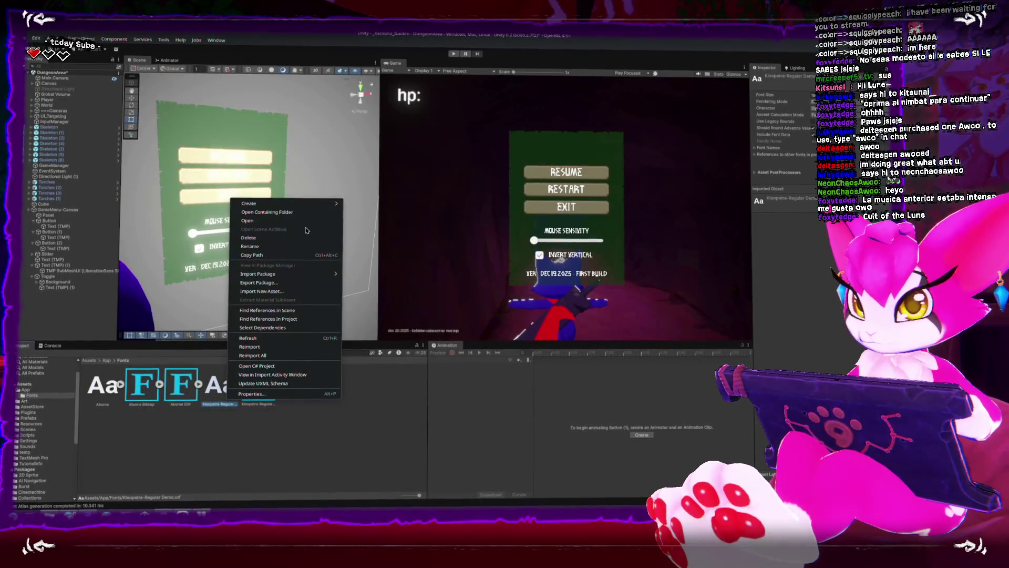
mouse_move(310, 205)
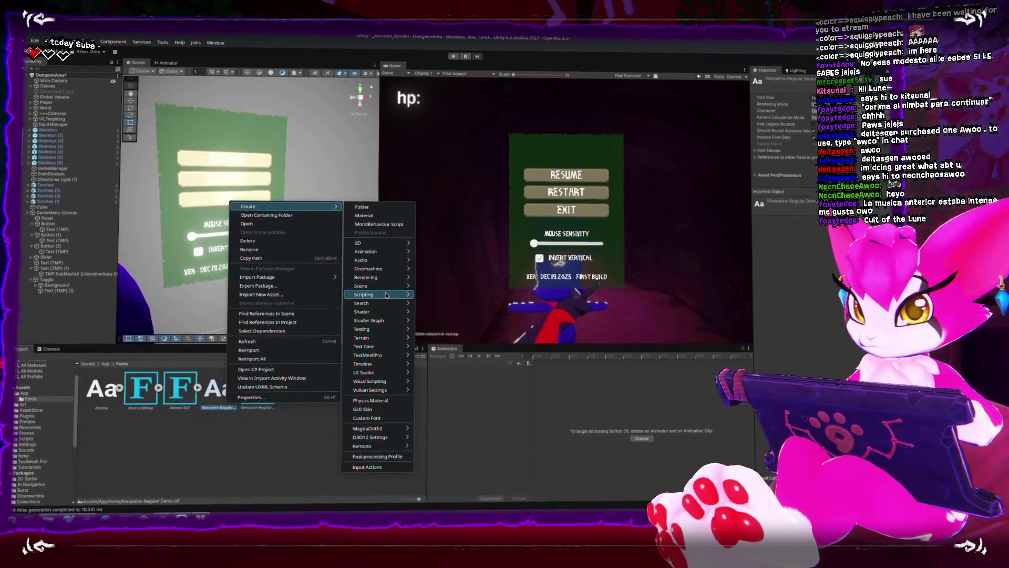
mouse_move(408, 355)
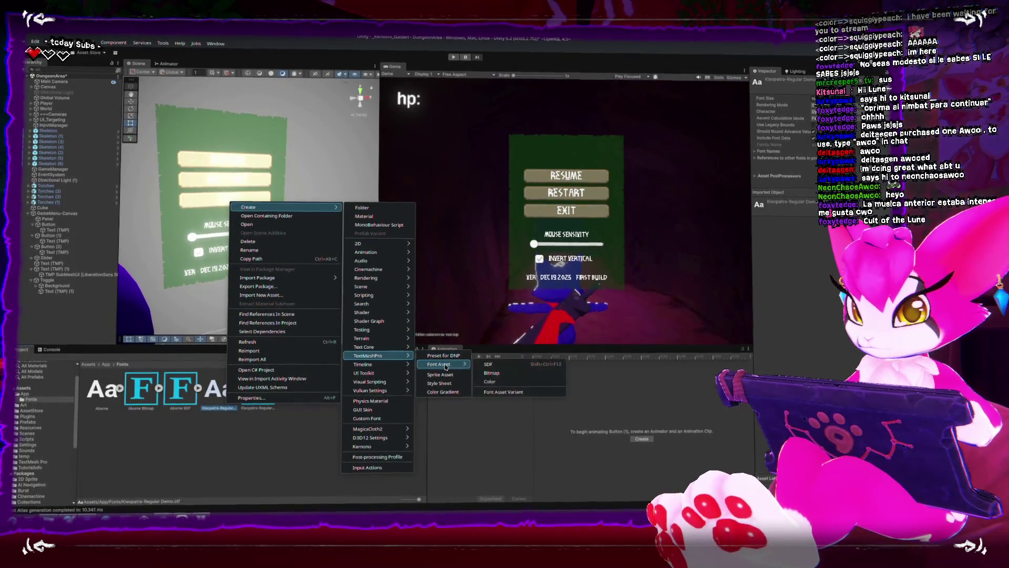
click(492, 365)
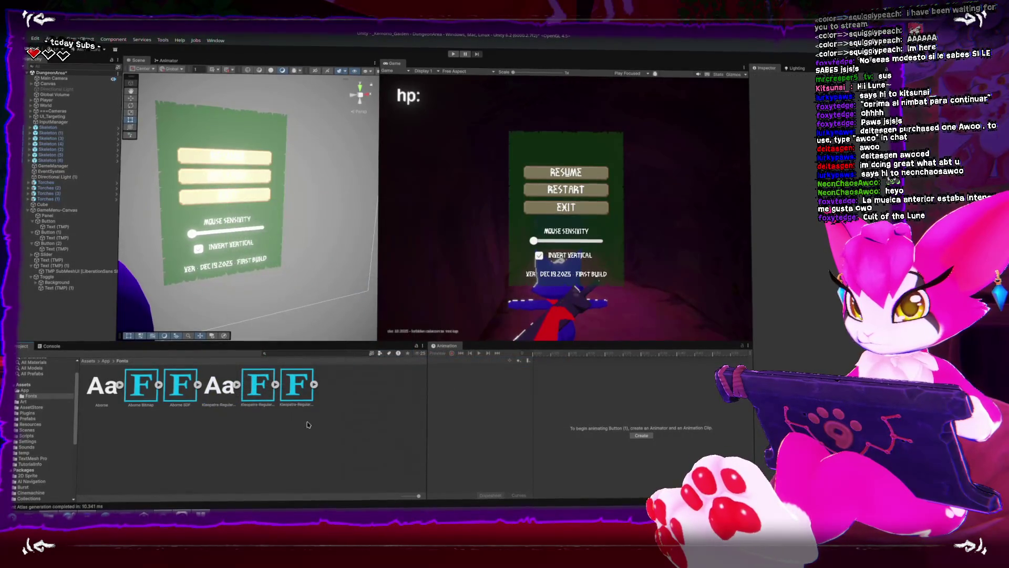
click(220, 224)
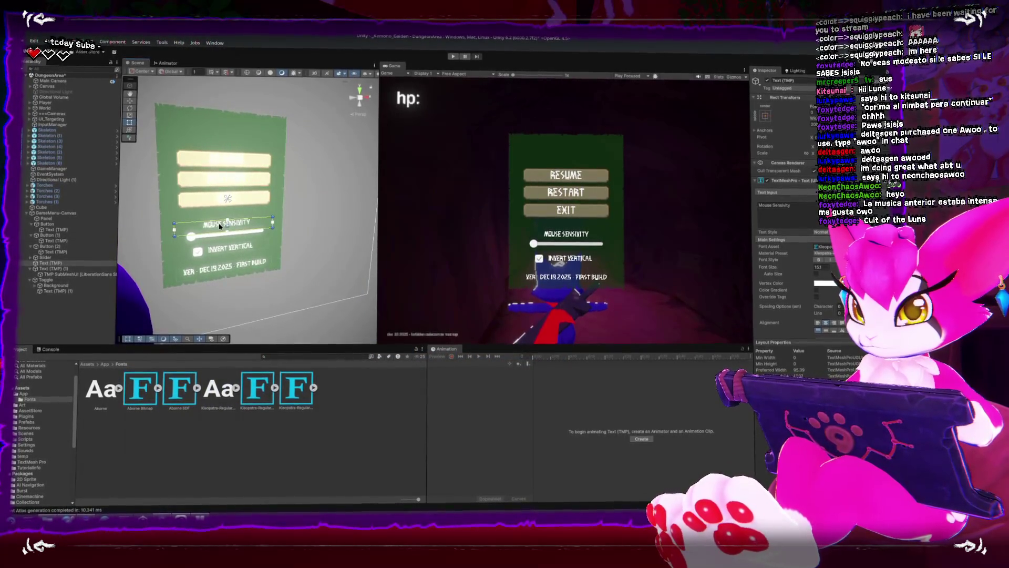
click(229, 453)
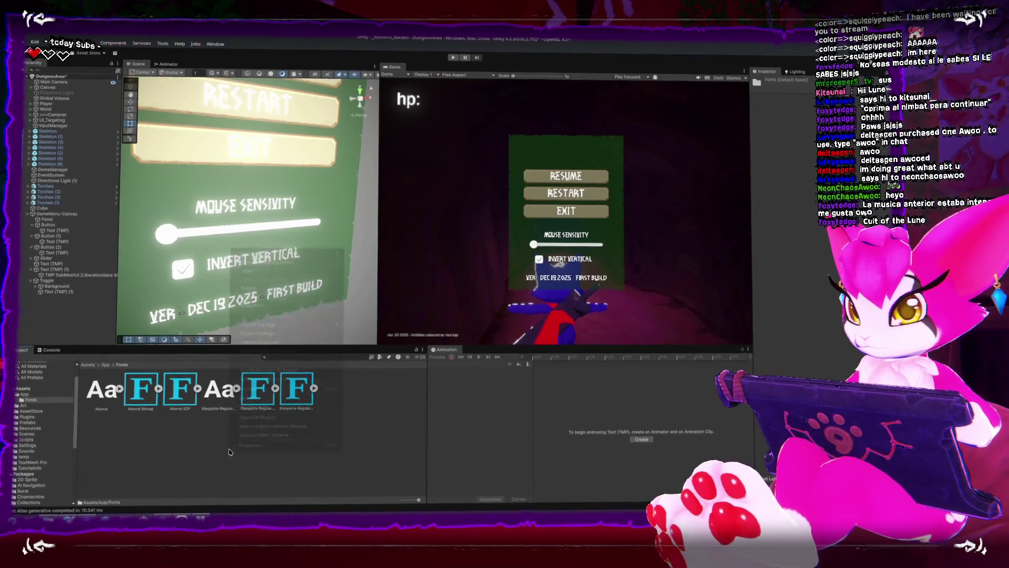
Reselect the Mouse Sensitivity label, show Project assets as a list, and dock Game beside Scene
click(243, 208)
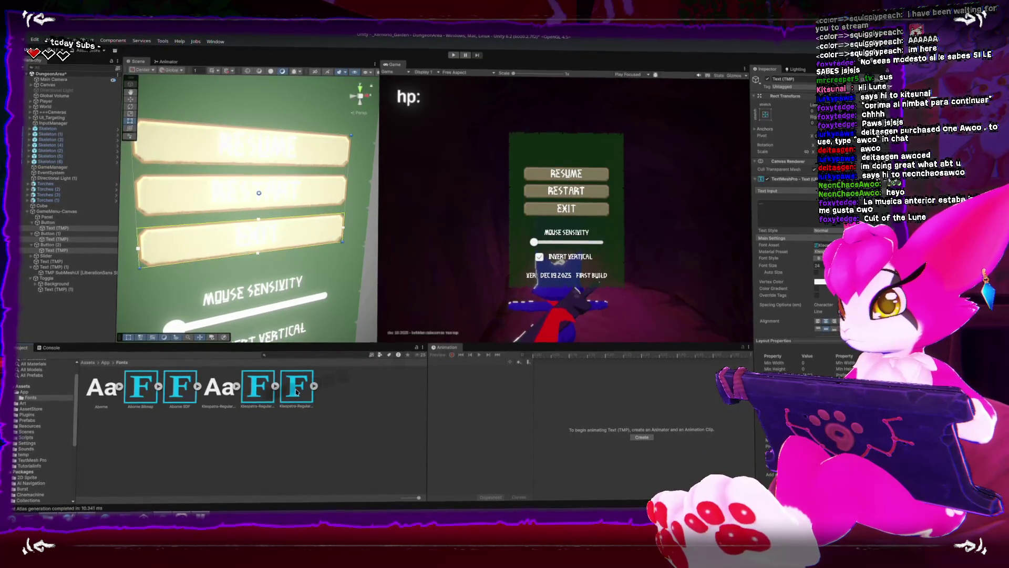
drag(419, 498, 401, 499)
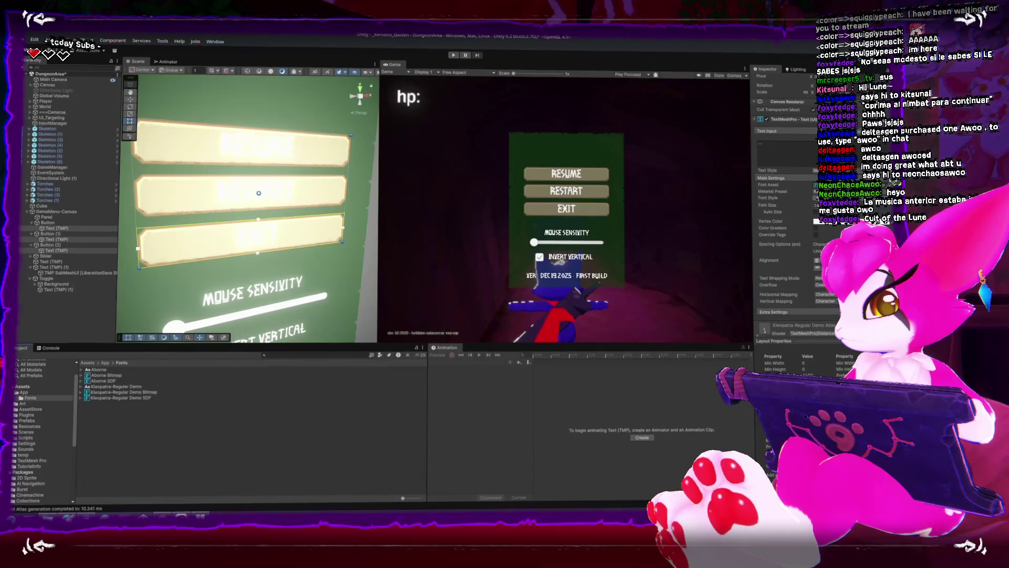
scroll(778, 278, down, 3)
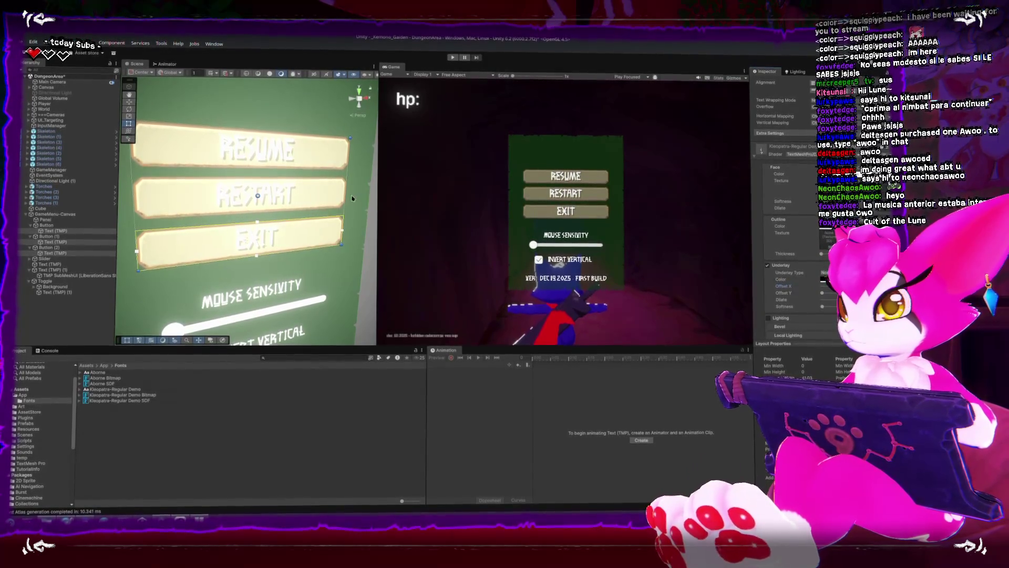
mouse_move(393, 68)
mouse_down()
mouse_move(273, 199)
mouse_move(156, 163)
mouse_up()
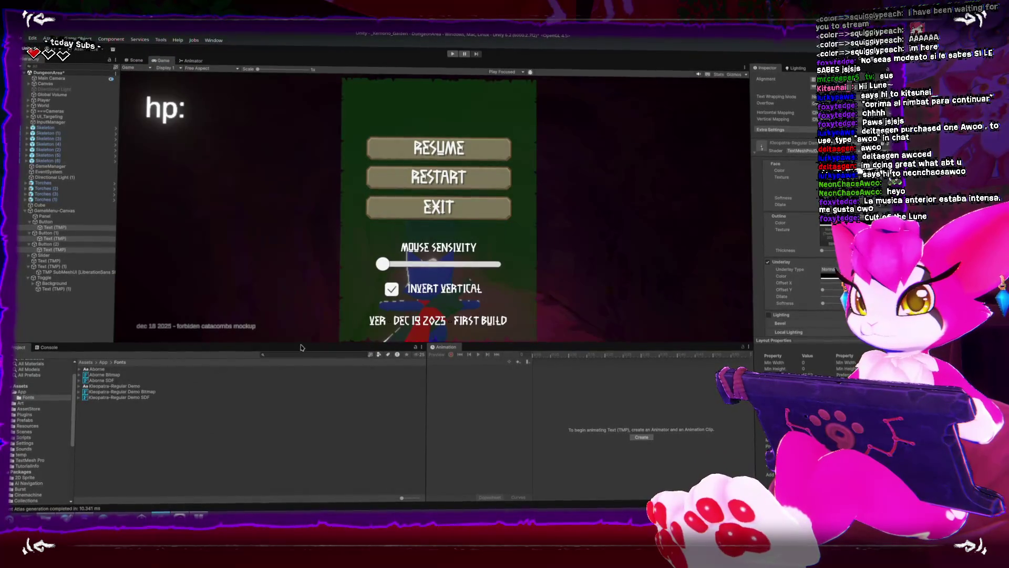
Enlarge the Game preview, then set the text underlay colour's opacity to 204 and shift its hue
drag(297, 343, 300, 446)
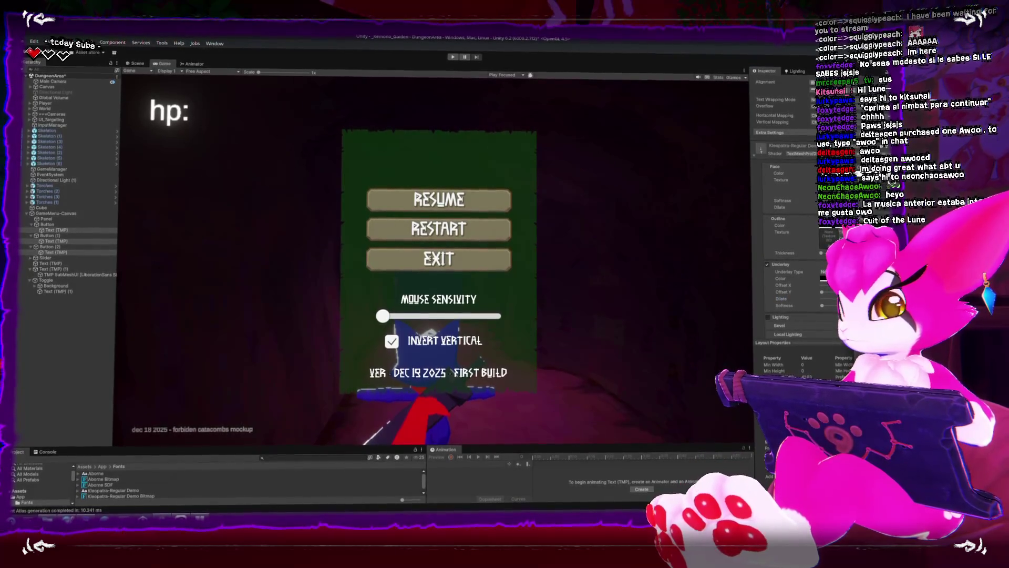
click(827, 279)
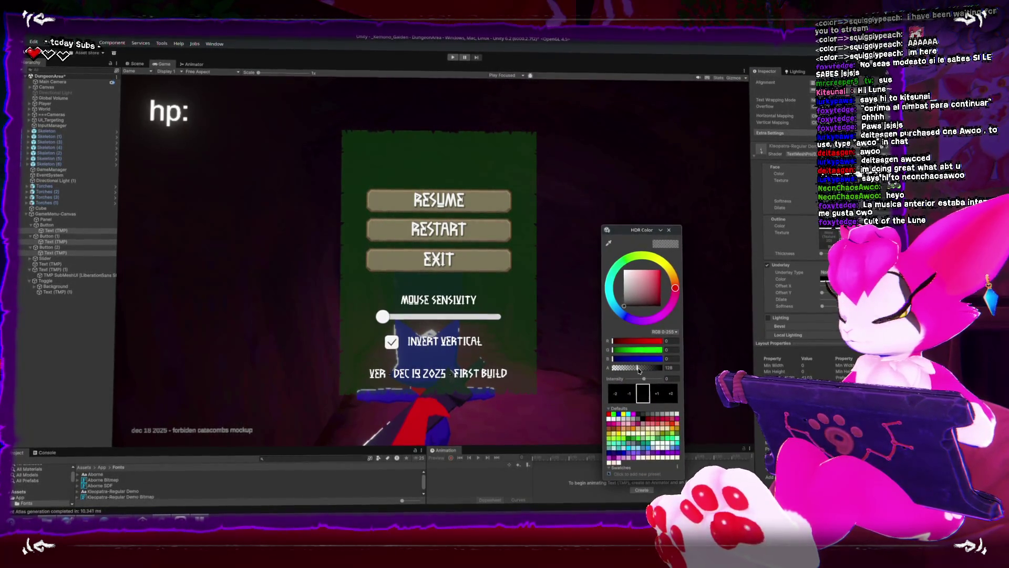
drag(612, 366, 653, 366)
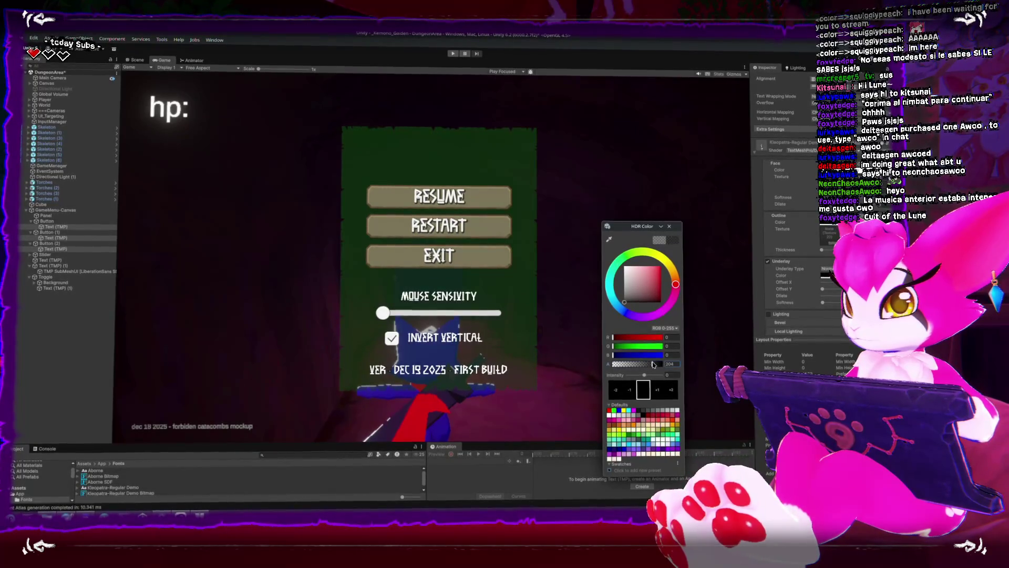
click(783, 251)
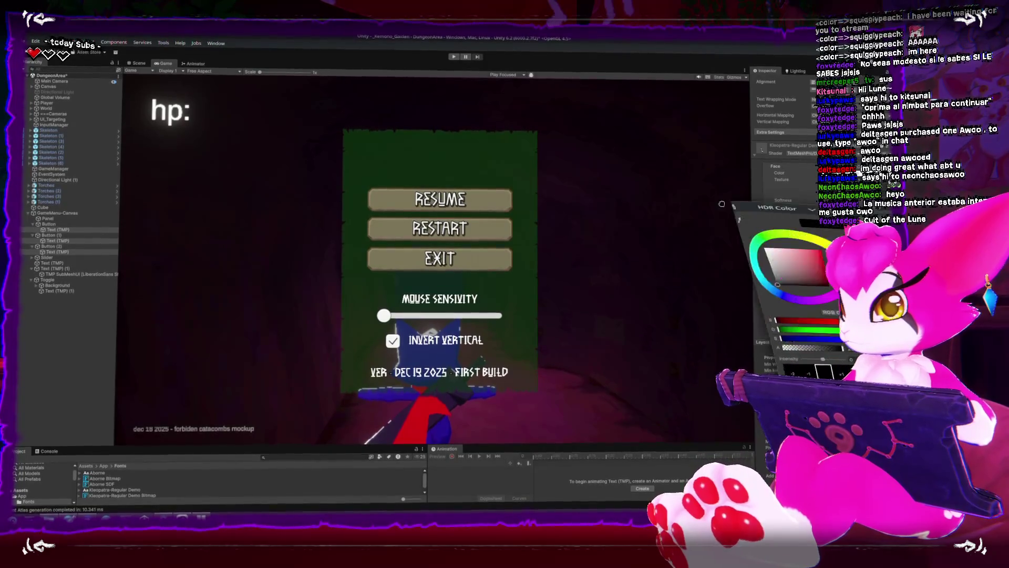
mouse_move(694, 253)
mouse_down()
mouse_move(708, 272)
mouse_move(674, 248)
mouse_up()
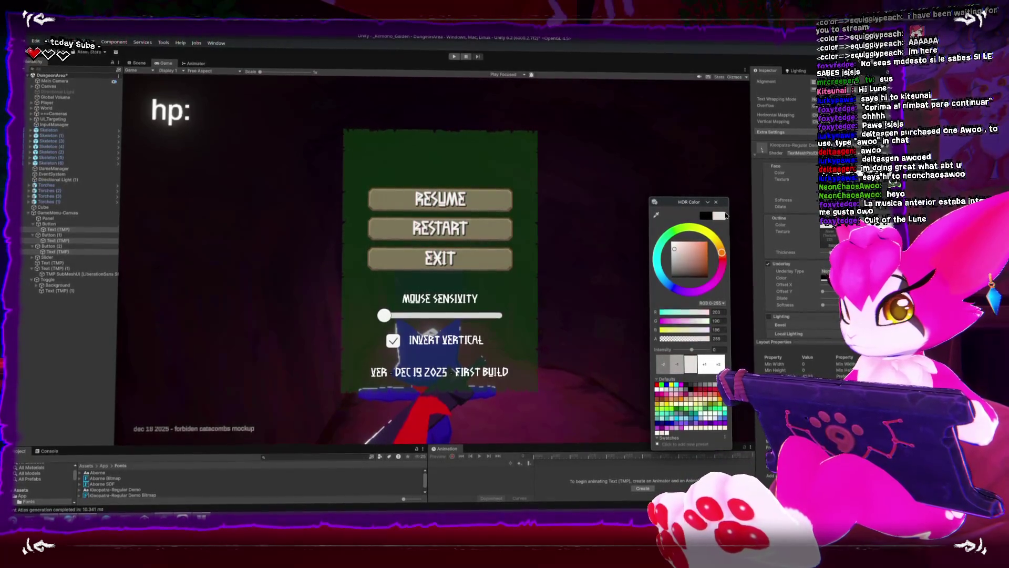
click(716, 201)
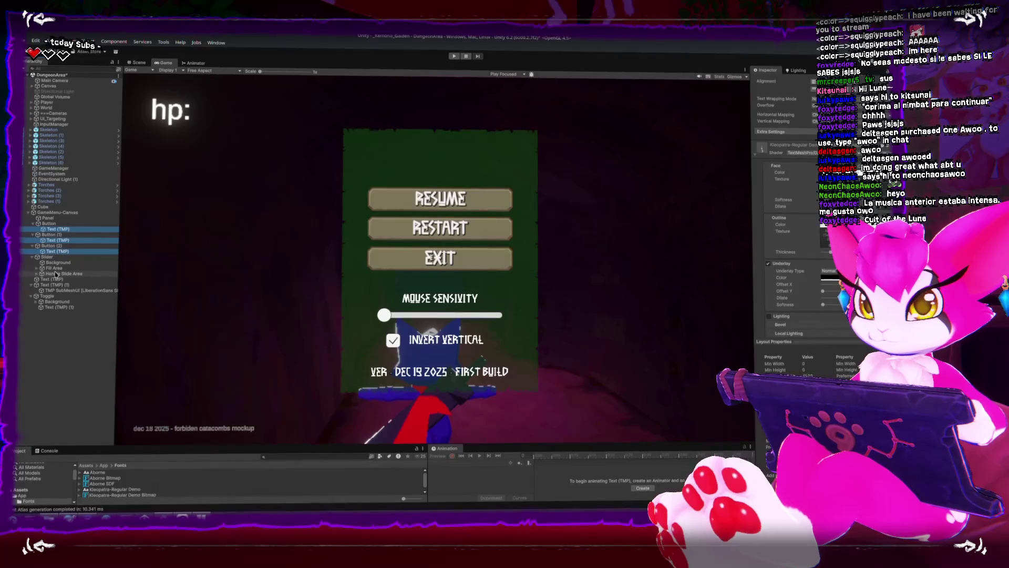
ctrl+click(56, 308)
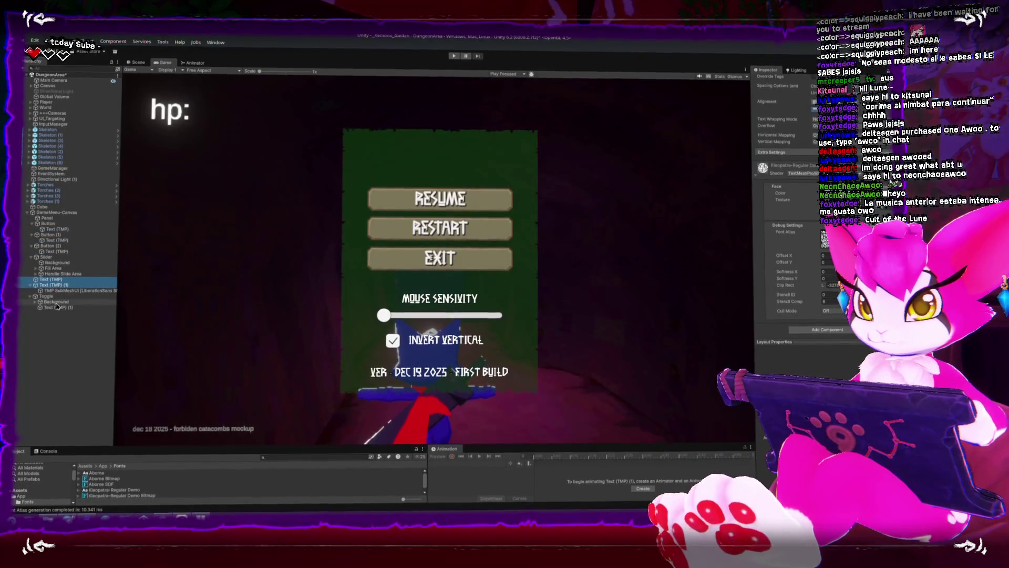
Apply the Kleopatra-Regular Demo SDF font to the toggle and version labels
drag(439, 441, 439, 349)
mouse_move(121, 401)
mouse_down()
mouse_move(171, 398)
mouse_move(835, 223)
mouse_up()
scroll(814, 230, up, 5)
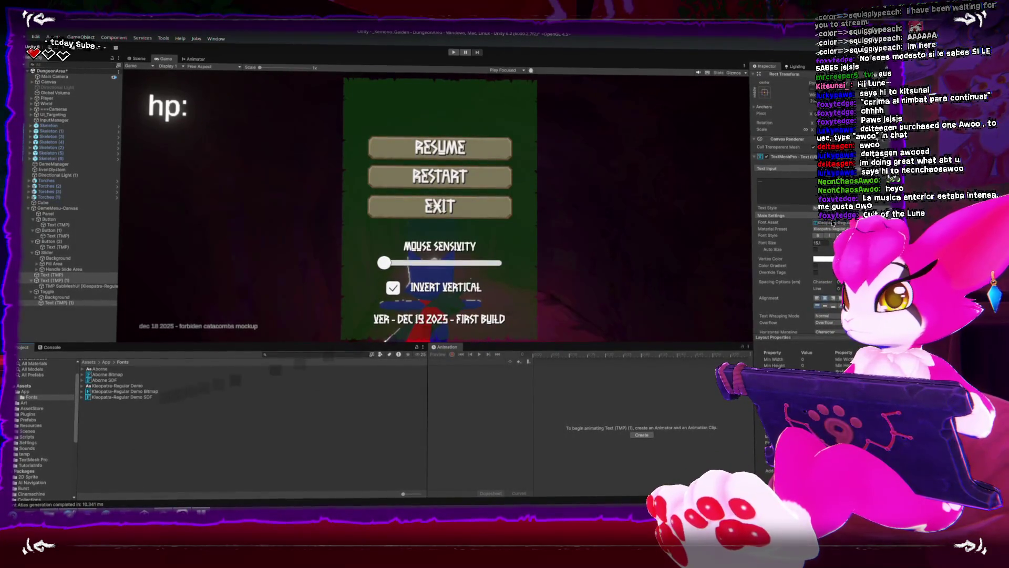
Check the labels in the full-size Game view, then switch back to Clip Studio Paint
key(shift+space)
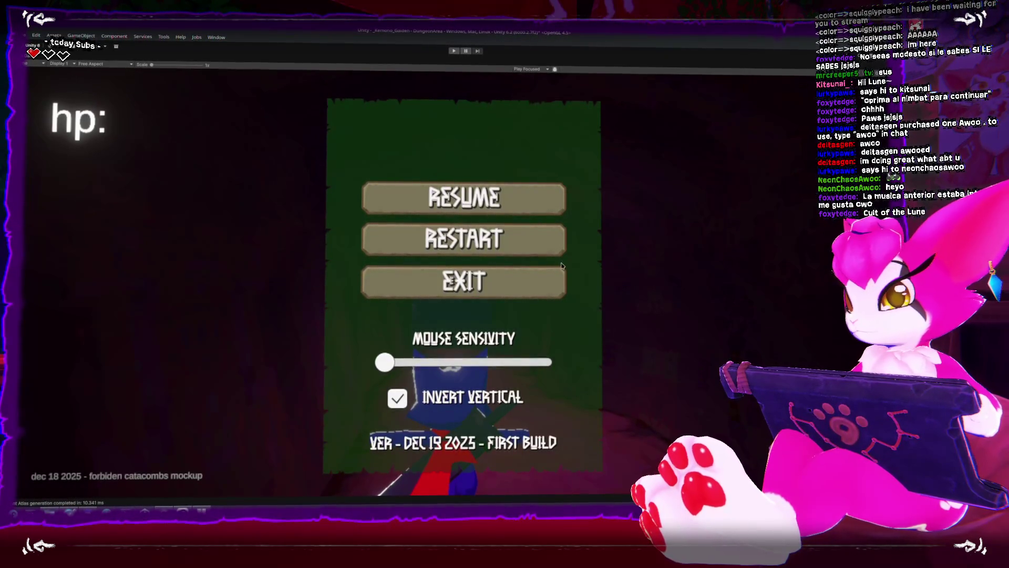
key(ctrl+p)
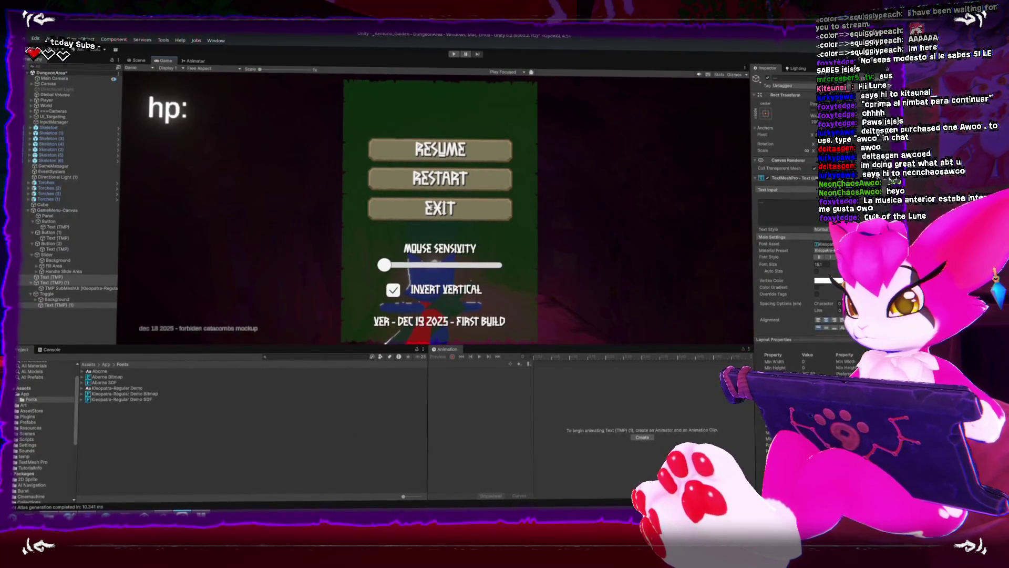
key(alt+Tab)
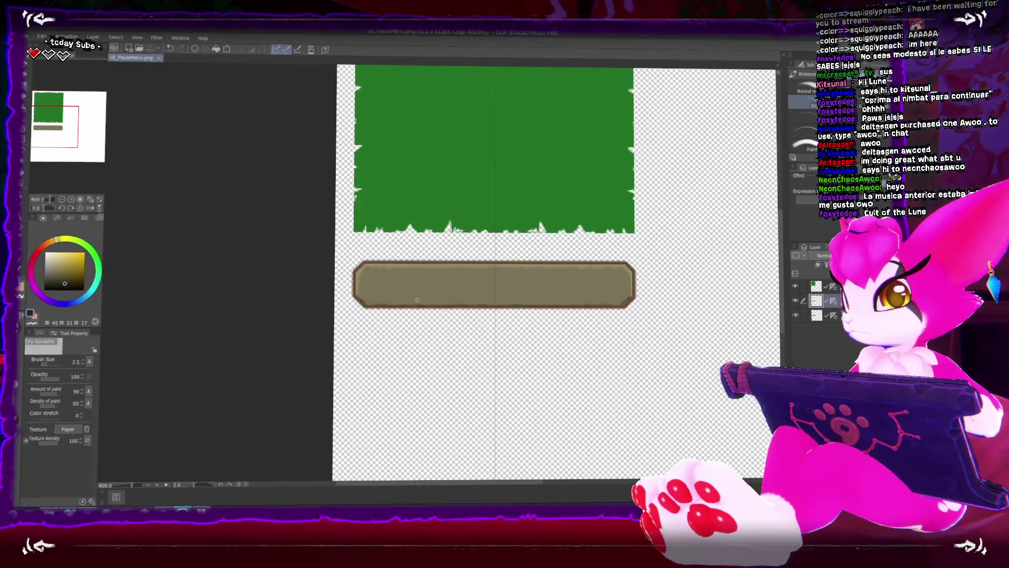
Delete the extra top layer and confirm the deletion
scroll(415, 302, down, 3)
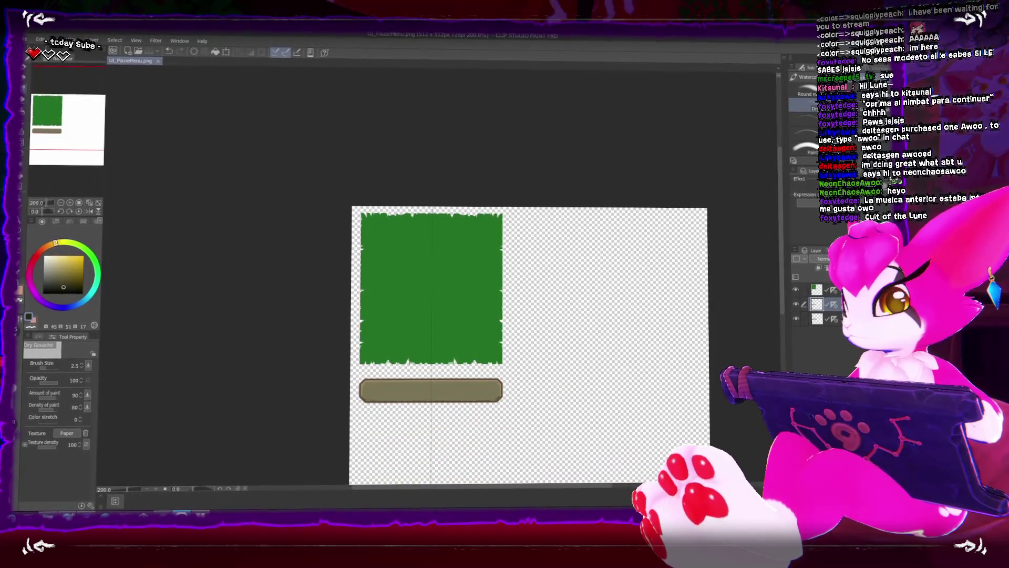
click(823, 258)
click(820, 288)
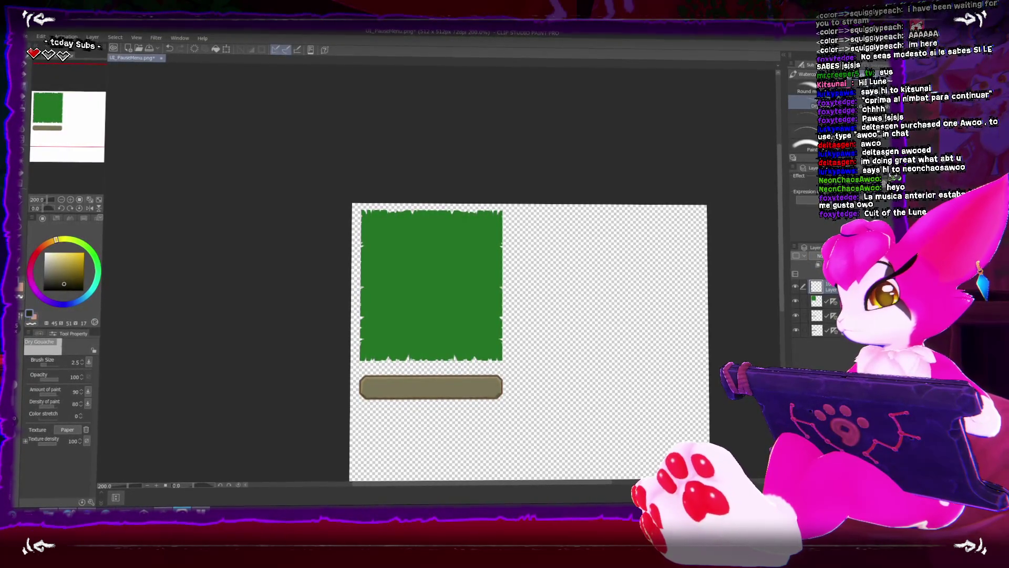
key(ctrl+e)
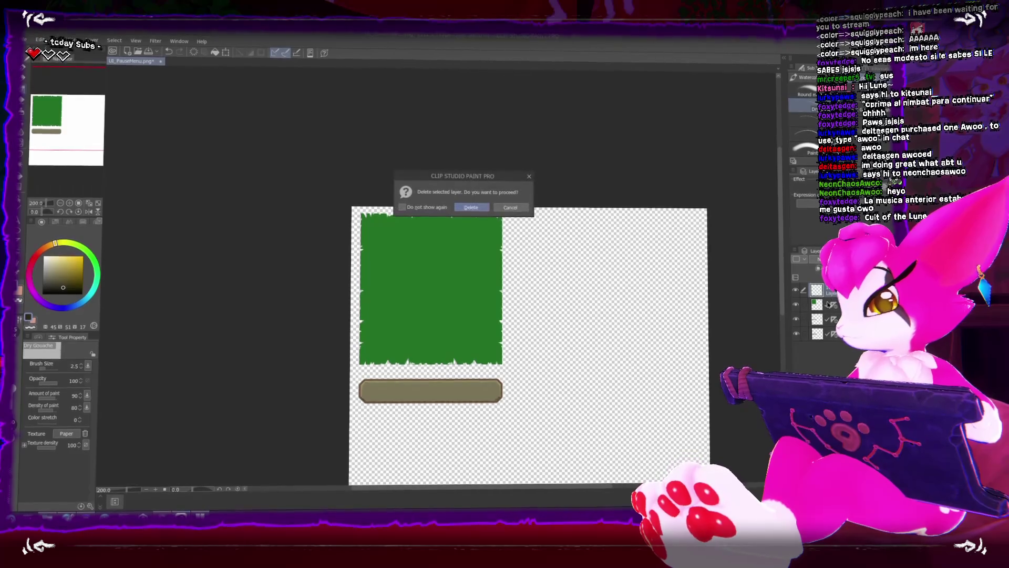
key(Return)
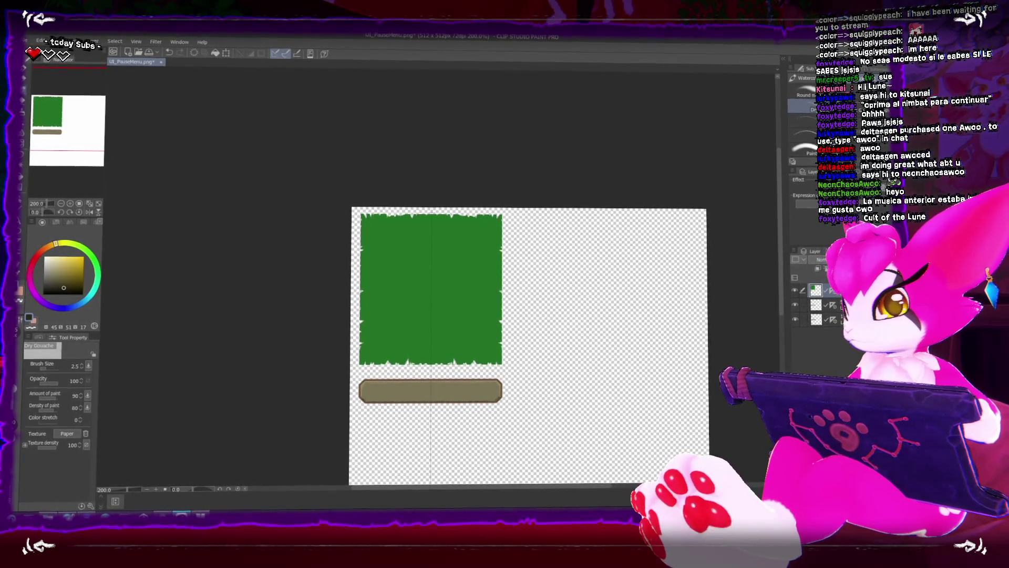
Duplicate the green panel layer and clear the copy's contents
right_click(821, 292)
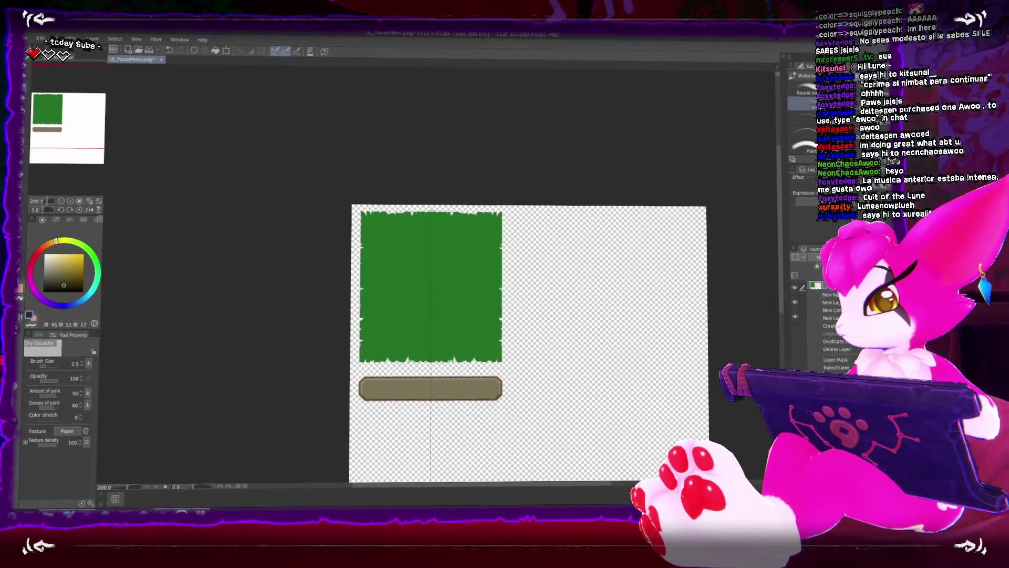
click(847, 340)
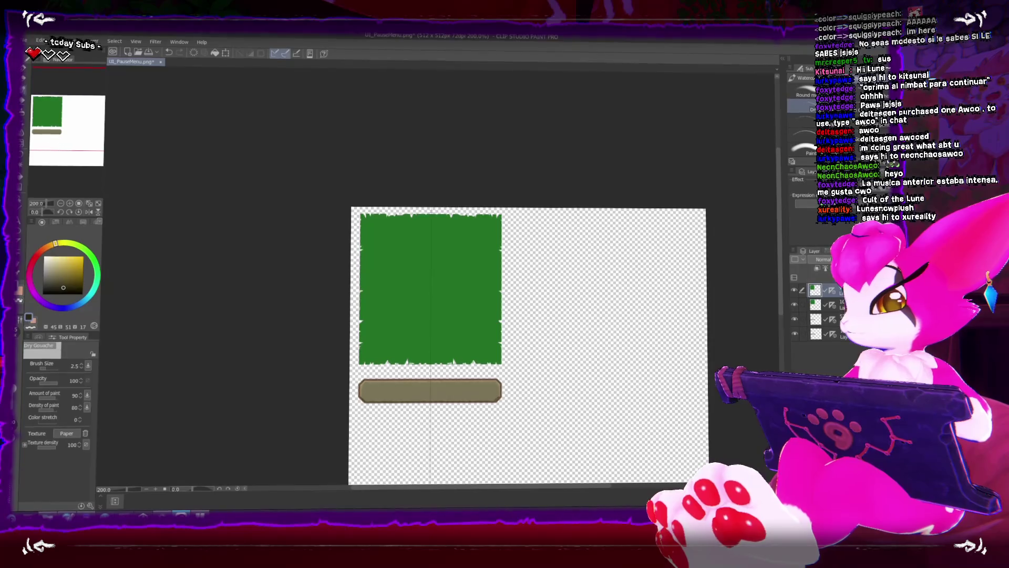
key(Delete)
Select the Dry Gouache brush and raise its size to 40
click(802, 78)
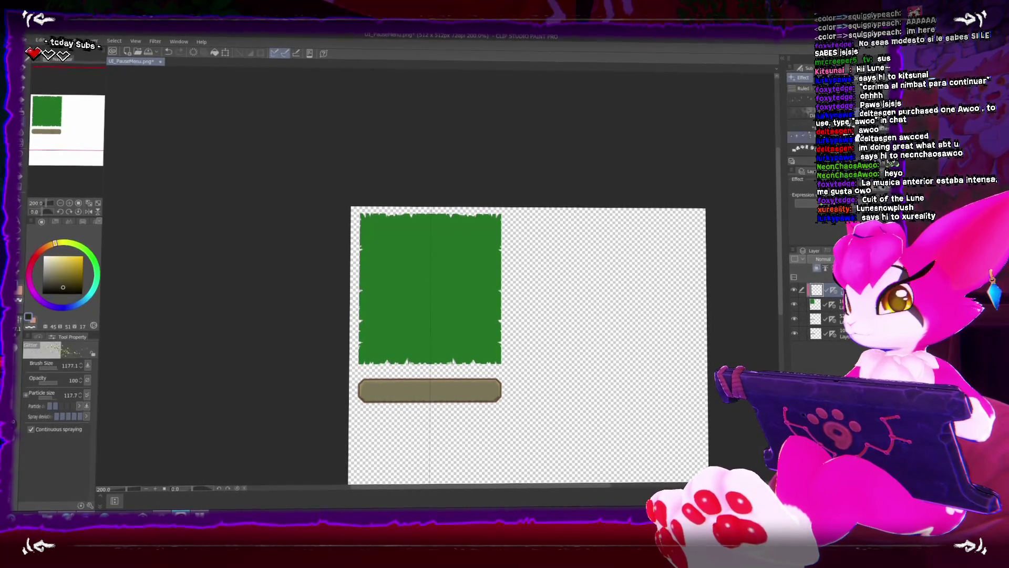
click(800, 142)
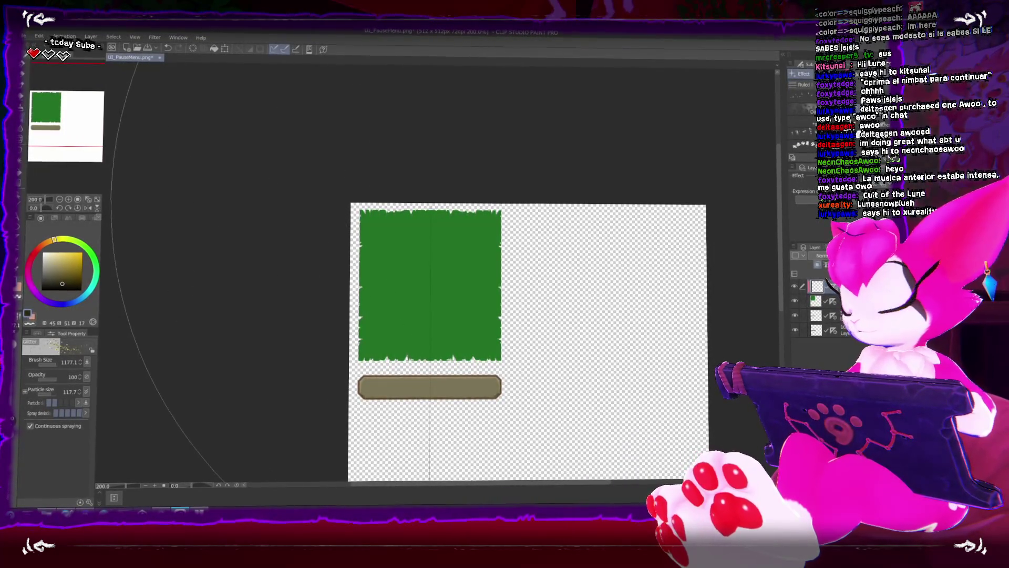
key(b)
key(bracketright)
key(bracketright)
key(bracketright)
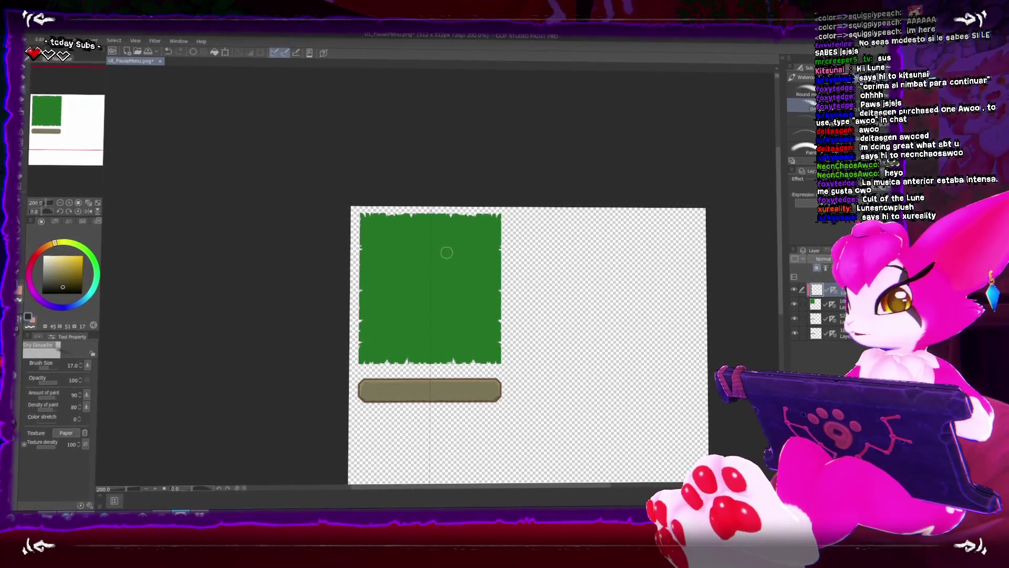
key(bracketright)
key(bracketright)
key(bracketright)
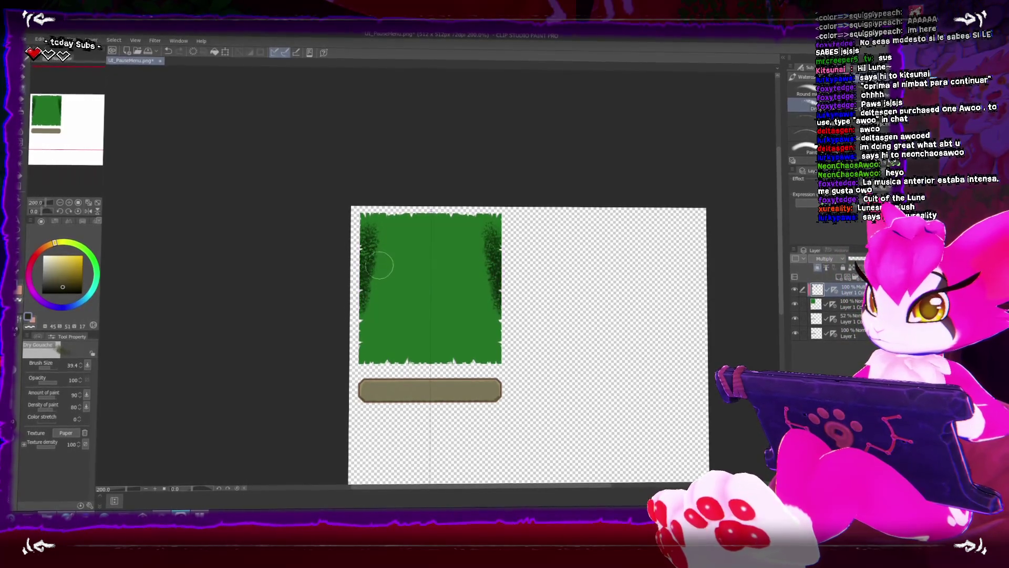
Raise the Dry Gouache brush size to 70 and paint dark texture around the panel's edges
drag(378, 266, 400, 262)
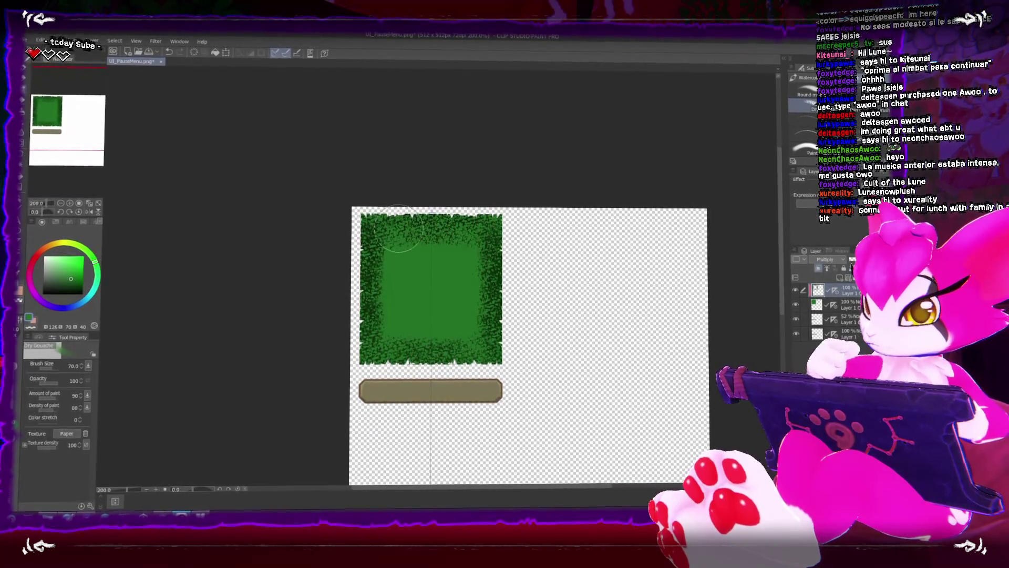
scroll(349, 163, down, 2)
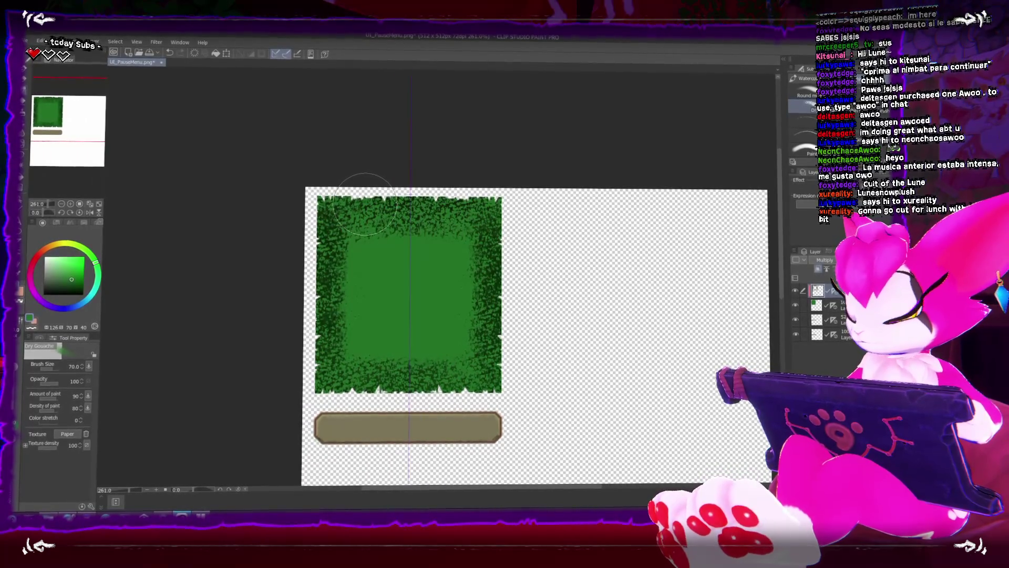
key(j)
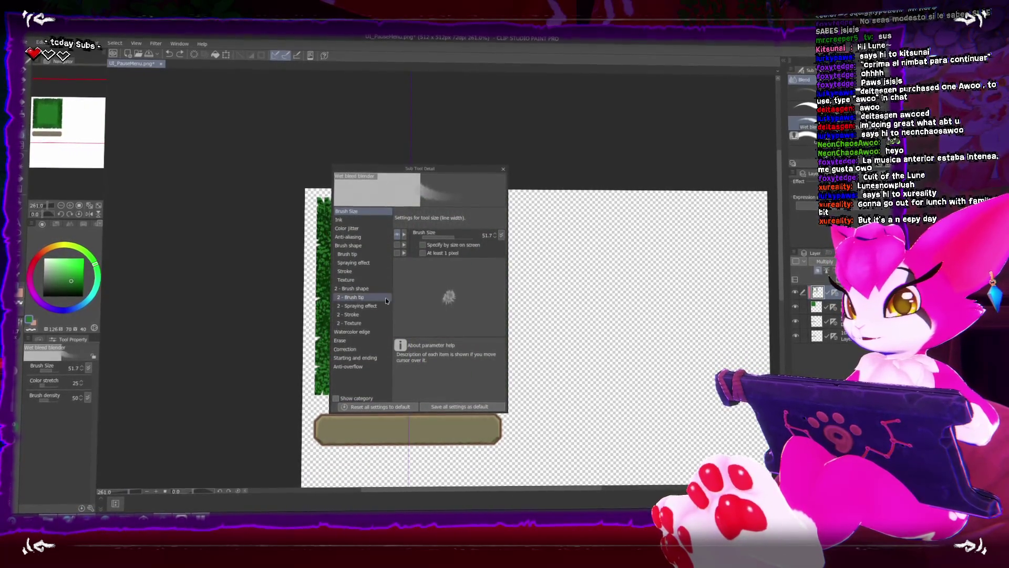
Tick Enable snapping in the Wet blend blender's Correction settings in Sub Tool Detail
click(364, 348)
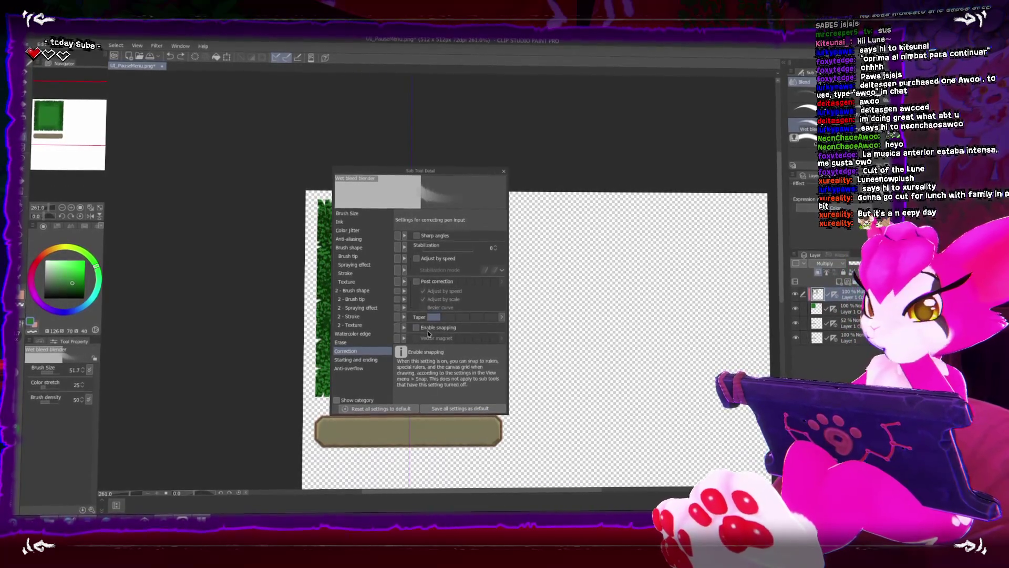
click(368, 359)
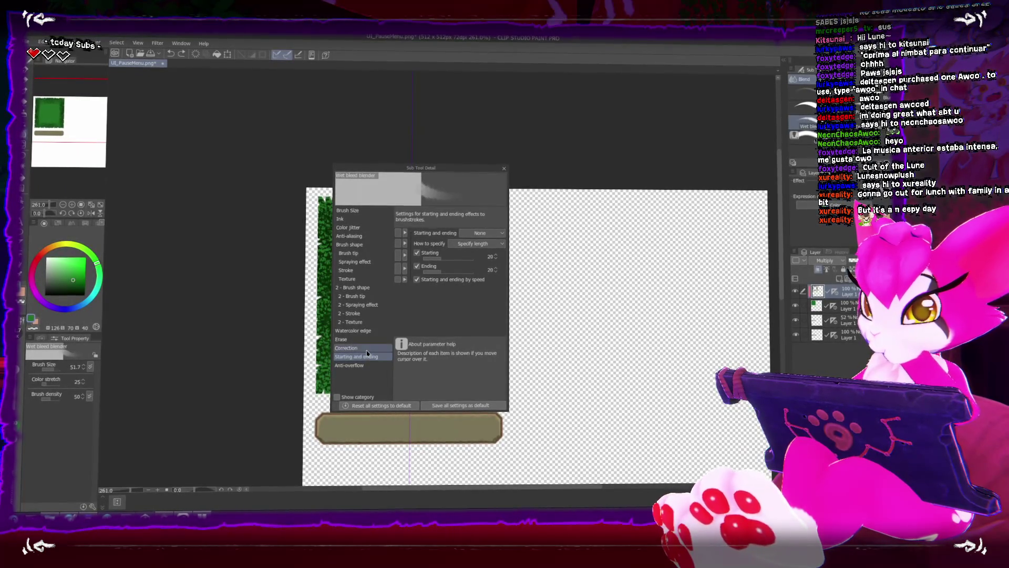
click(367, 348)
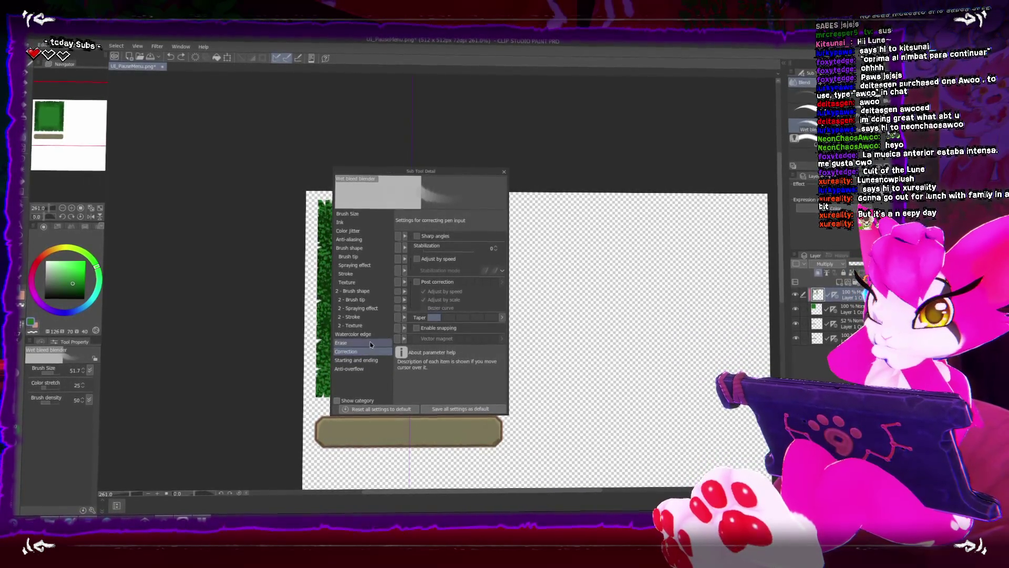
mouse_move(404, 282)
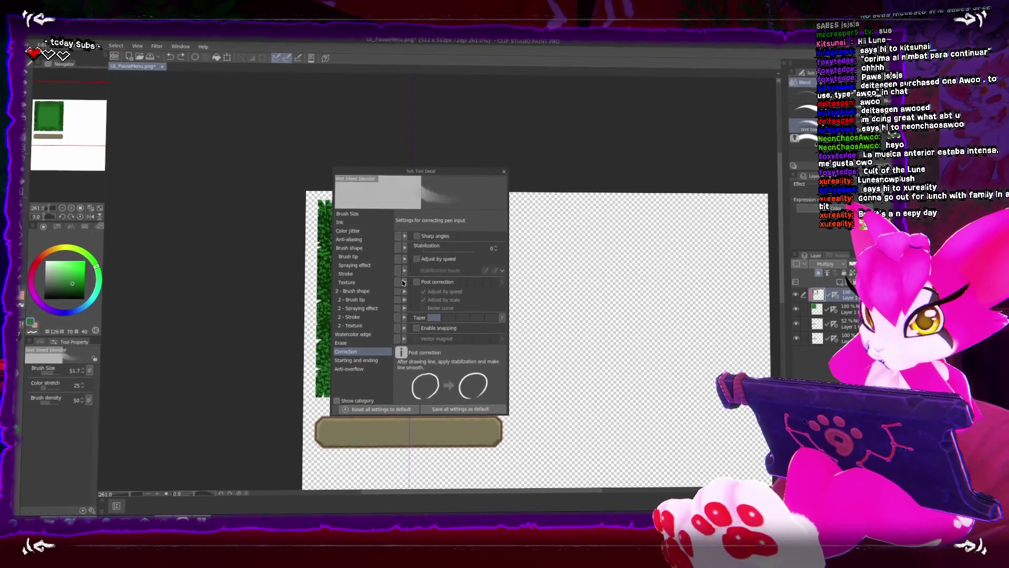
mouse_move(427, 327)
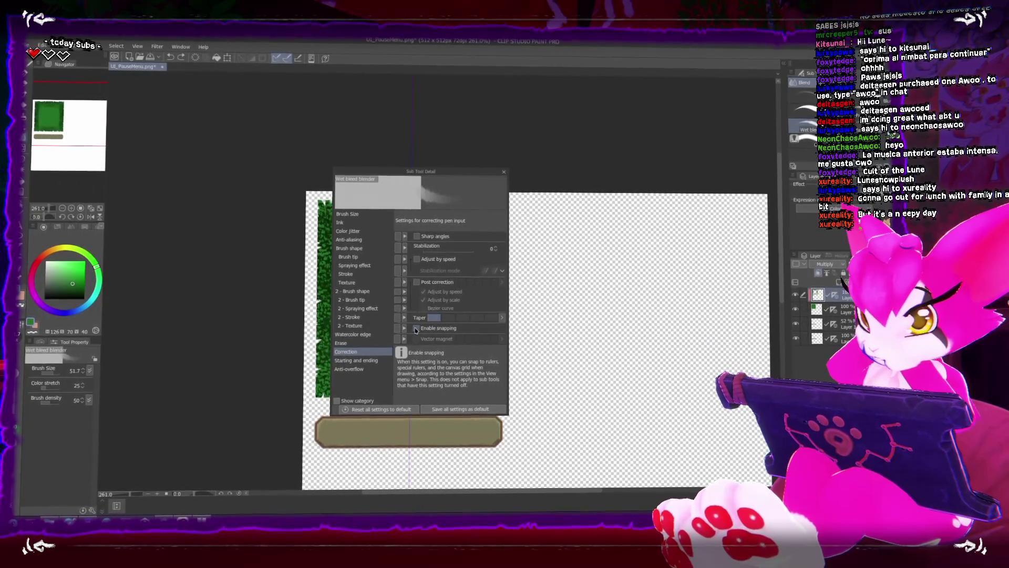
click(416, 329)
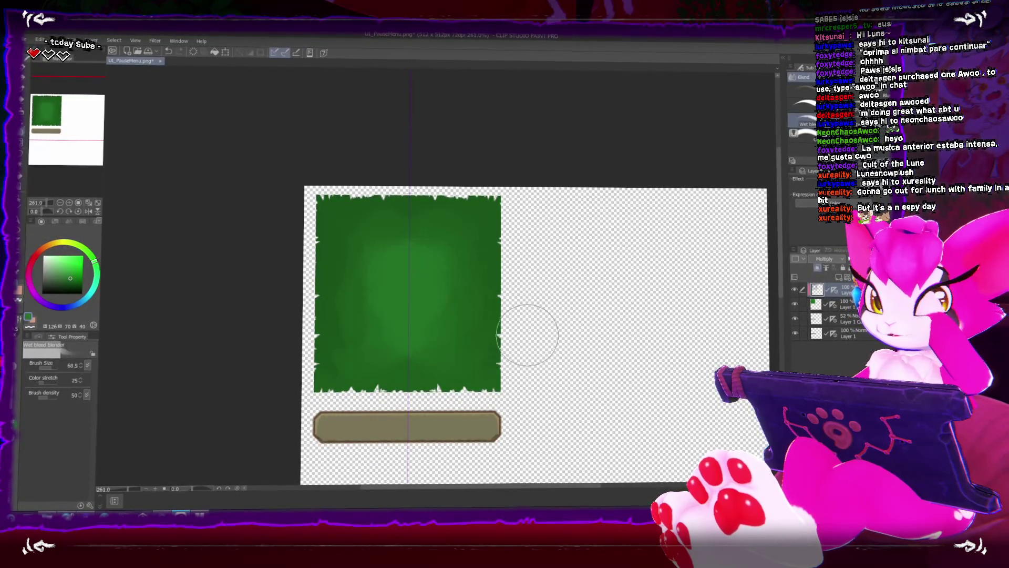
Save the texture over UI_PauseMenu.png as PNG, accepting the replace and layer warnings, then return to Unity
key(b)
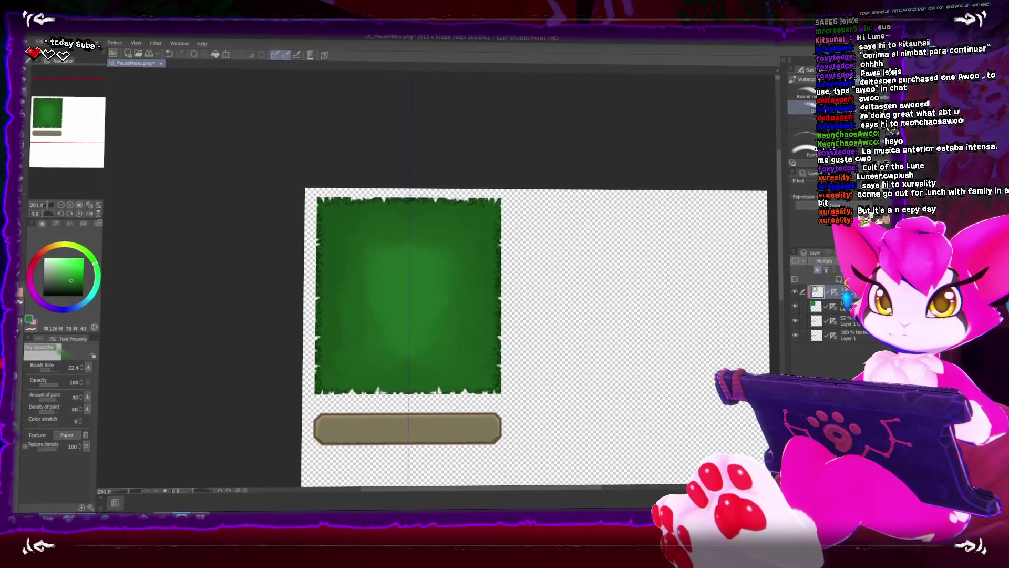
key(ctrl+shift+s)
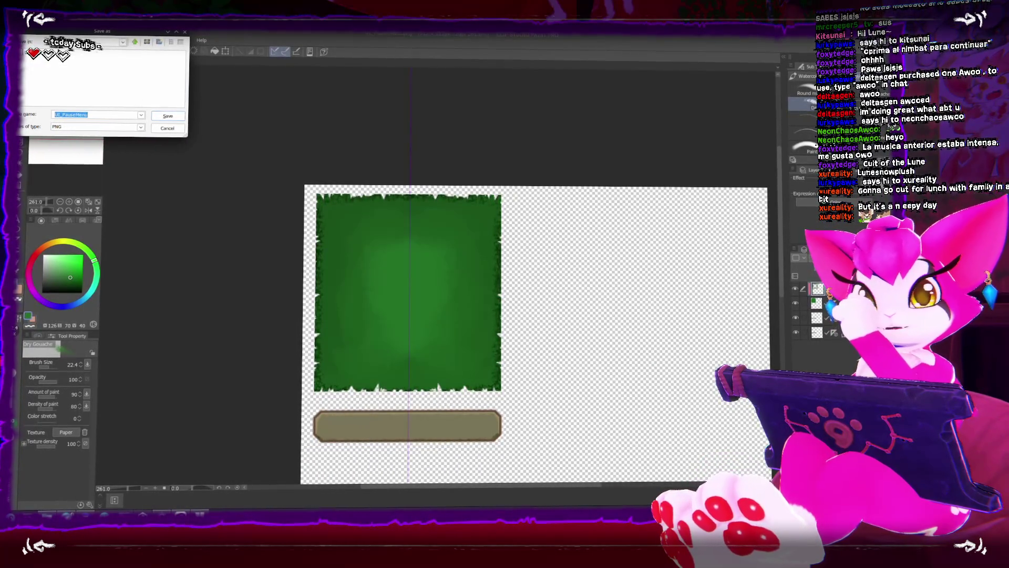
click(168, 115)
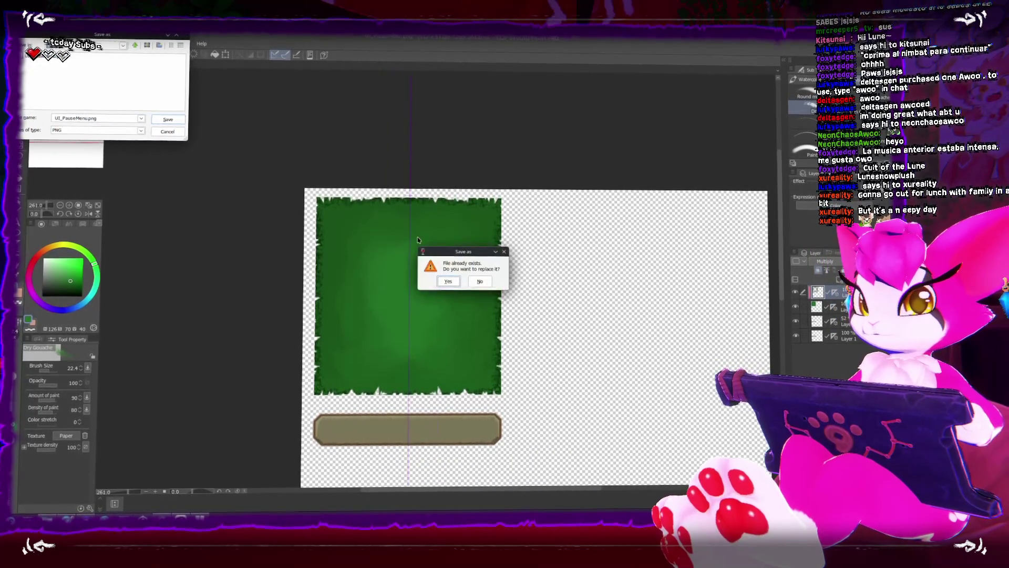
key(Return)
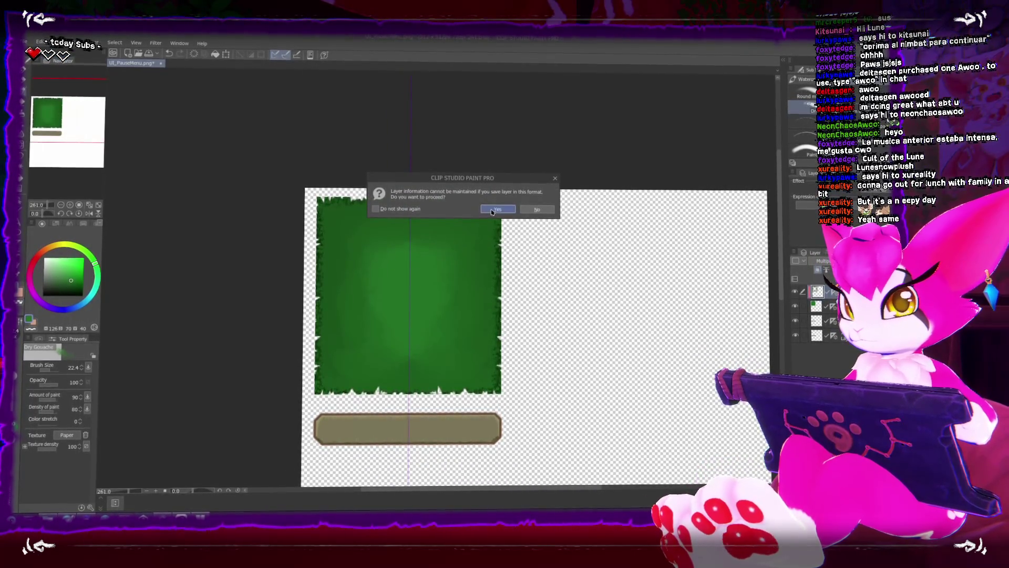
click(493, 212)
key(alt+Tab)
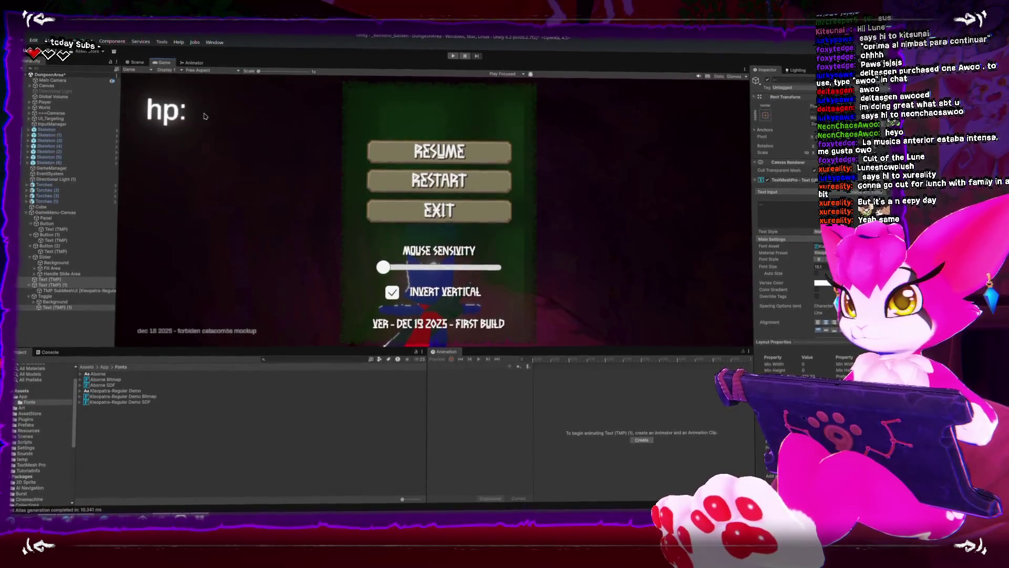
Inspect the reimported pause menu panel in the Scene and Game views
click(137, 62)
scroll(401, 217, down, 3)
mouse_move(400, 217)
mouse_down()
mouse_move(338, 207)
mouse_move(417, 192)
mouse_up()
key(shift+space)
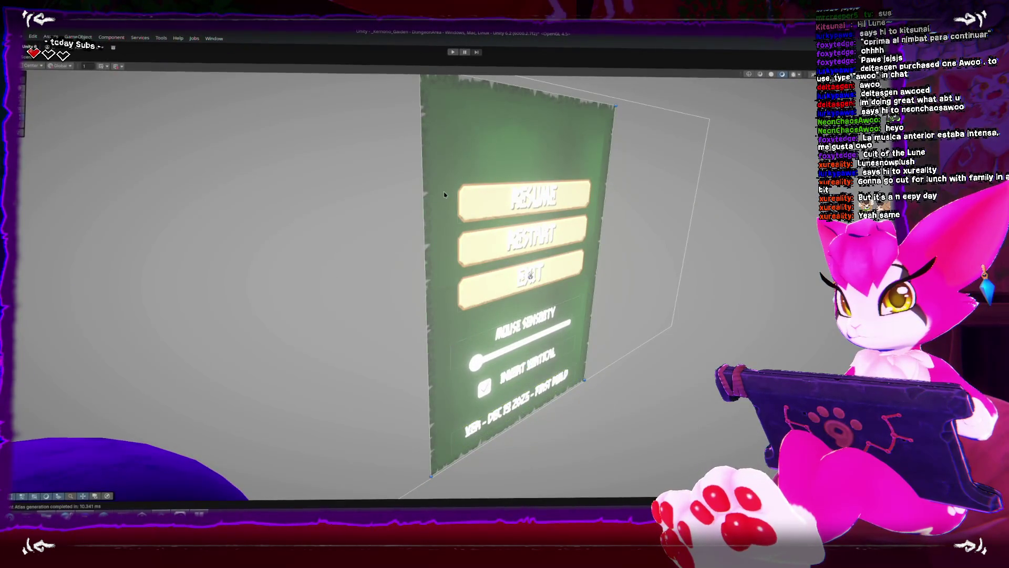
key(shift+space)
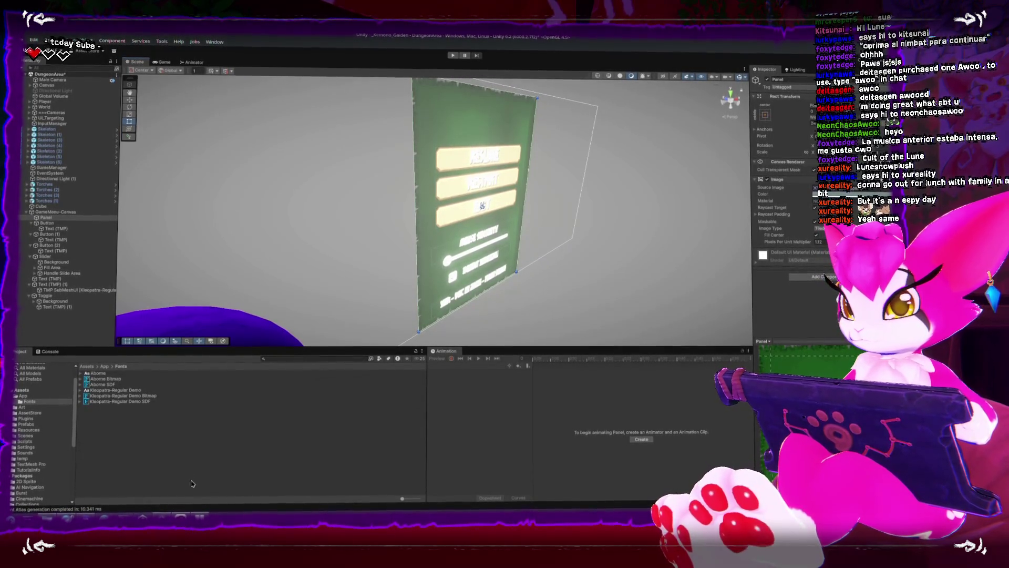
click(156, 61)
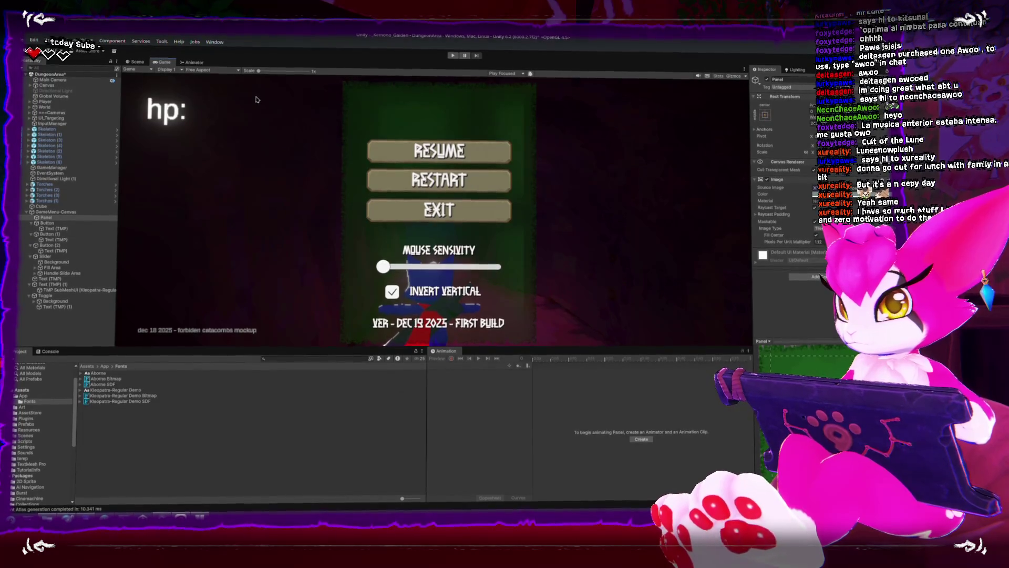
click(137, 60)
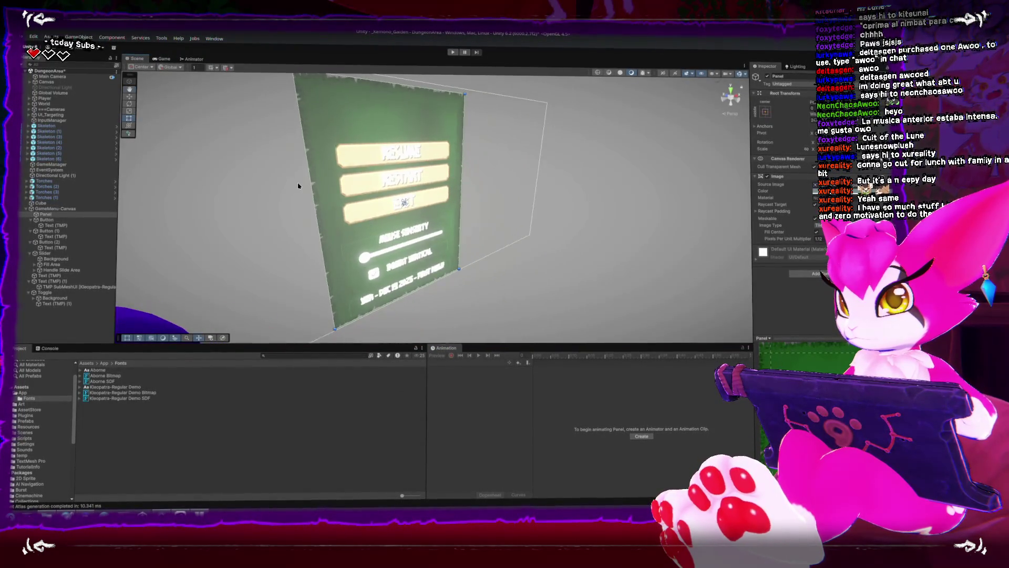
Set the Panel's Image Type to Sliced and preview the result in the Game view
click(332, 175)
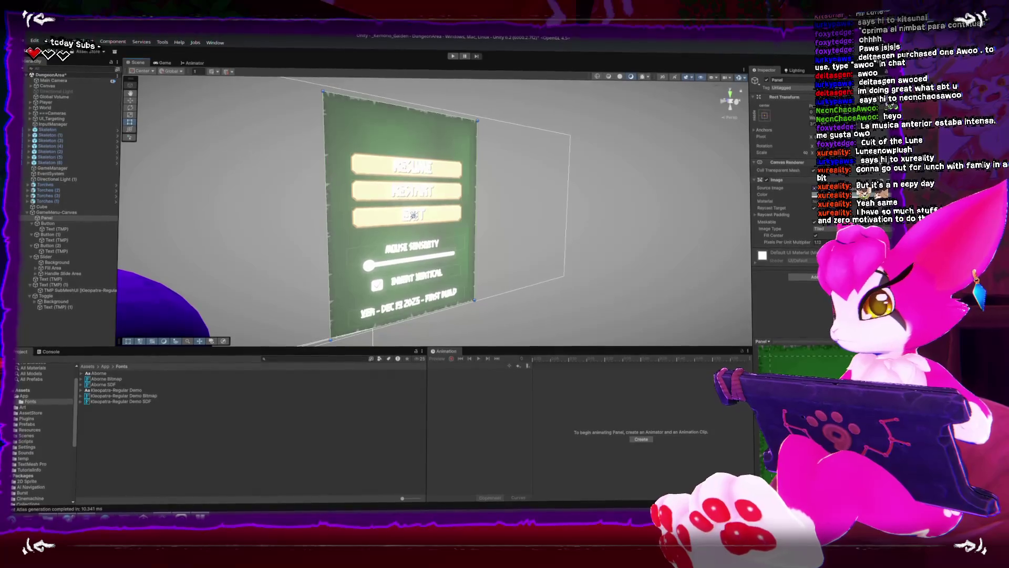
click(828, 247)
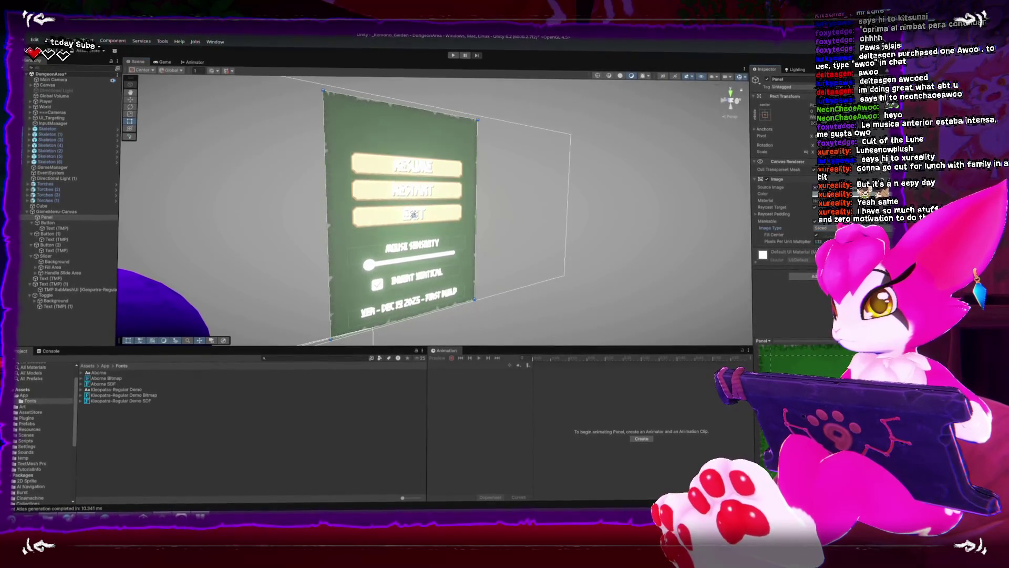
click(163, 59)
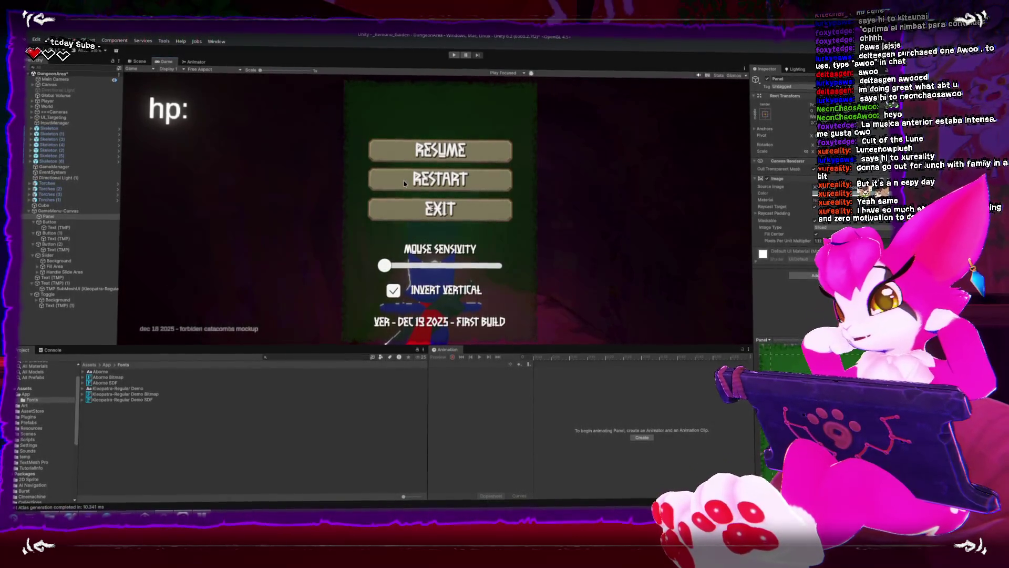
key(shift+space)
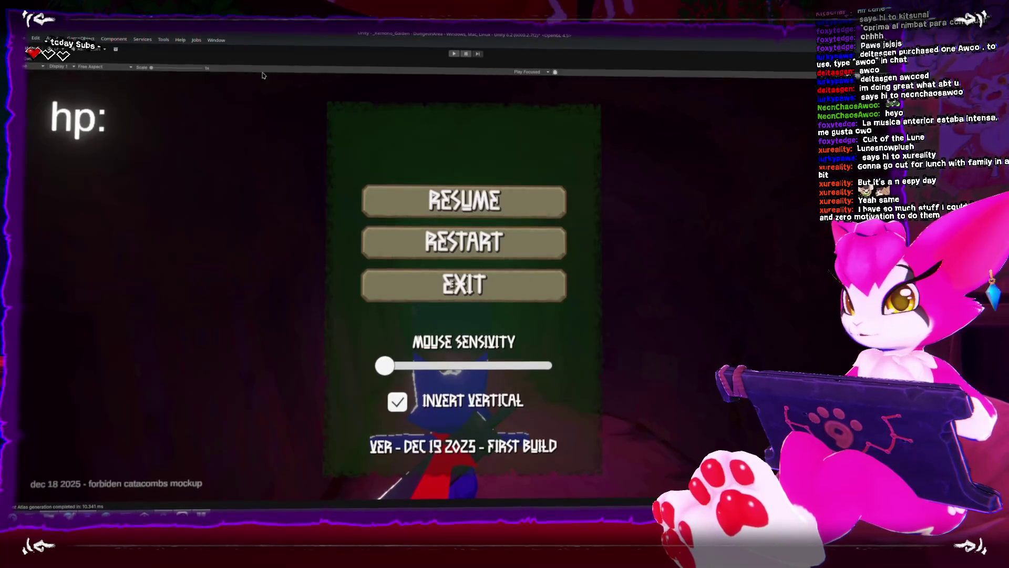
key(shift+space)
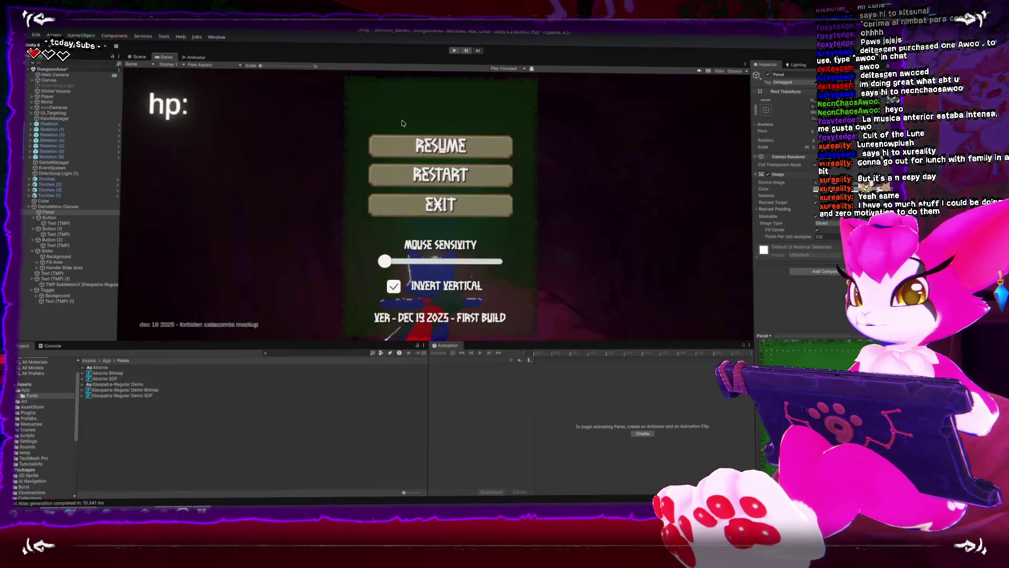
Collapse the Button through Toggle objects and parent them all under Panel
click(49, 219)
click(33, 221)
click(32, 228)
click(33, 229)
click(33, 234)
click(32, 245)
click(33, 251)
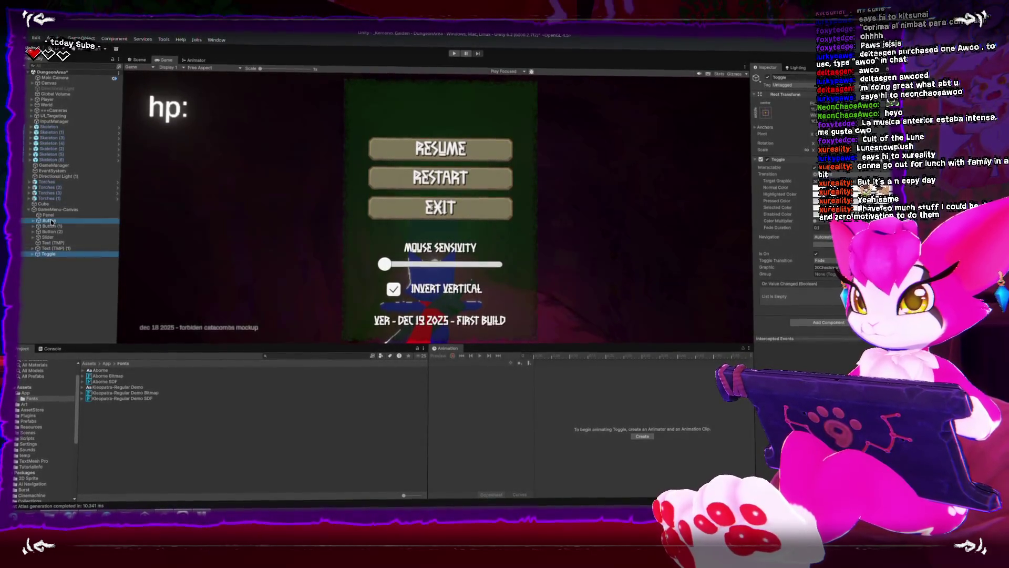
shift+click(47, 255)
drag(46, 248, 48, 214)
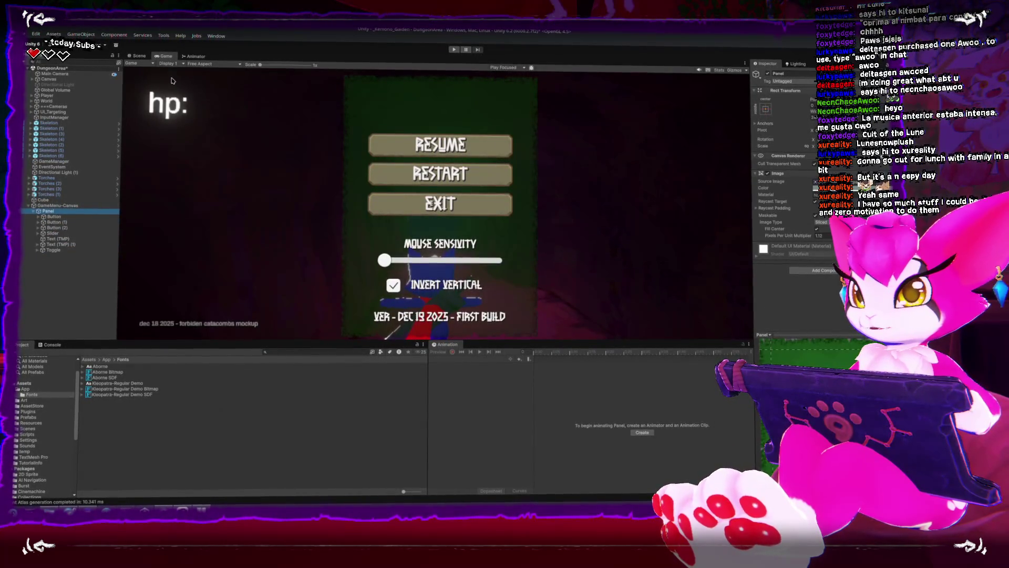
Review the tighter panel layout in the Scene and Game views, then select GameManager
click(139, 56)
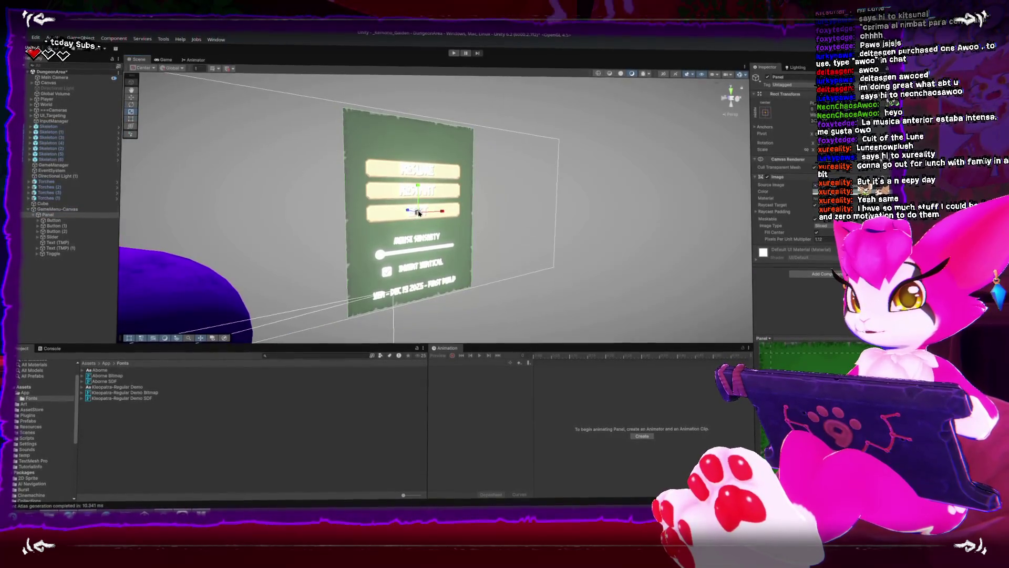
click(165, 62)
click(53, 217)
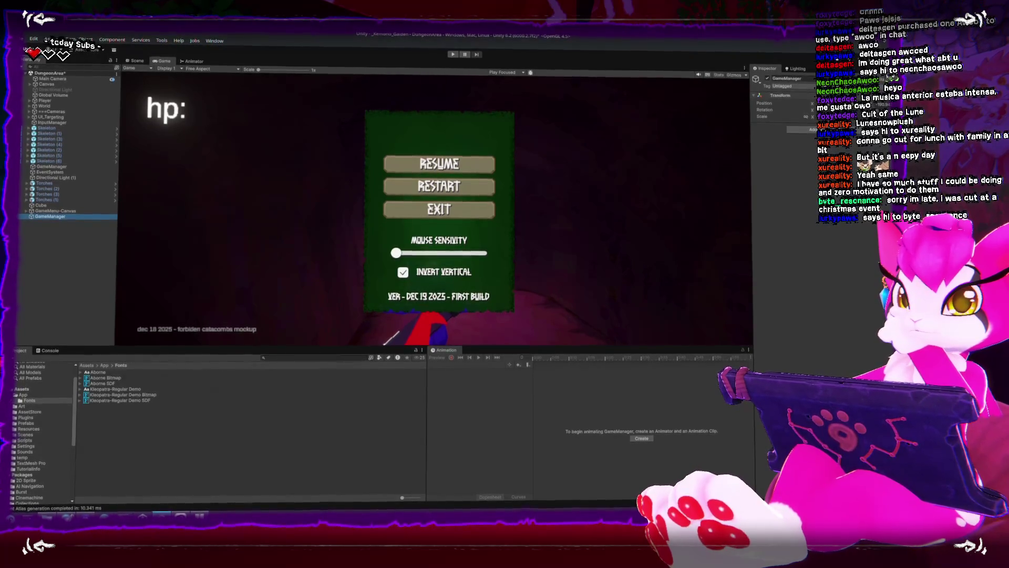
click(14, 393)
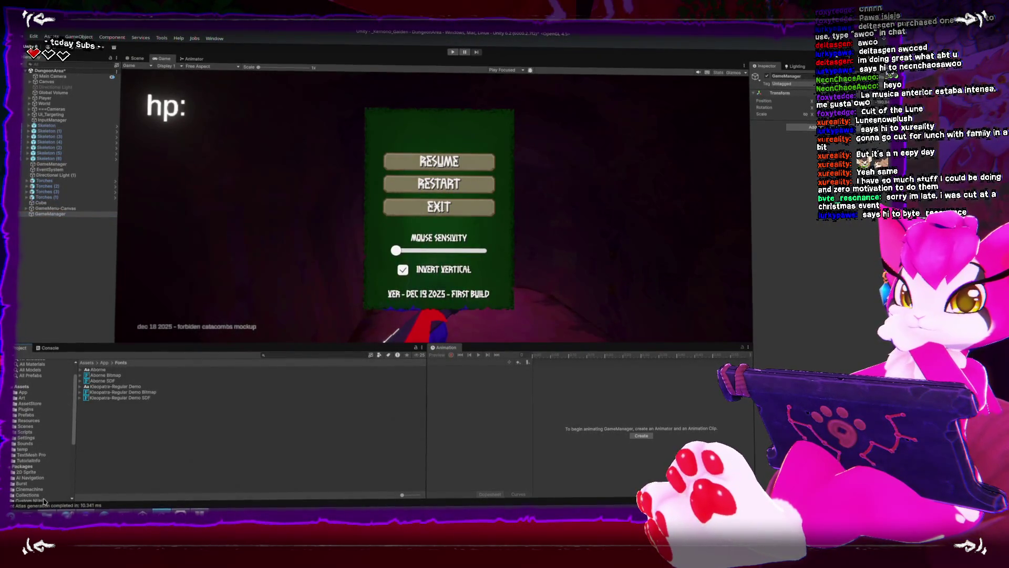
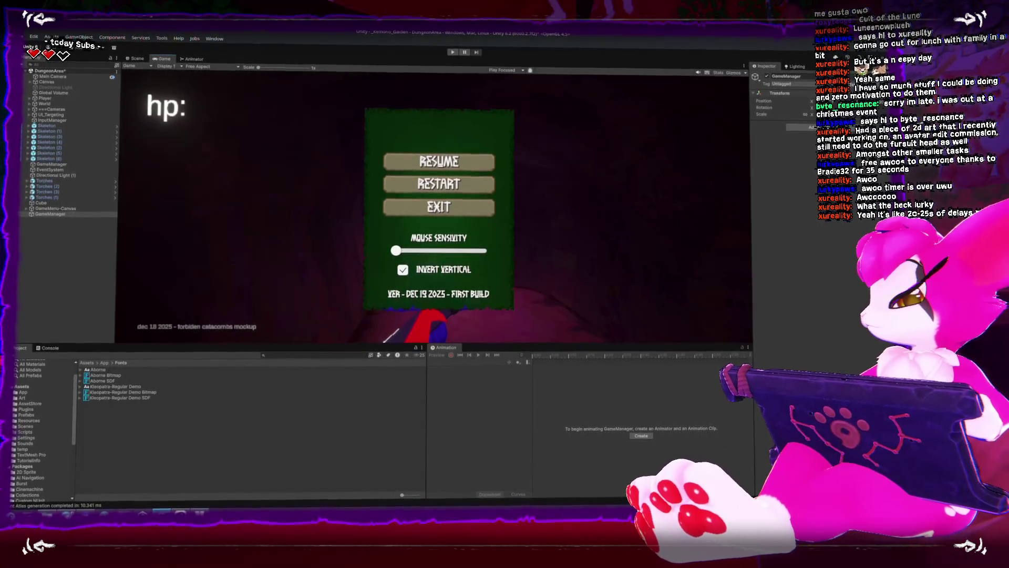
Create a new 256 × 256 pixel illustration canvas
key(alt+Tab)
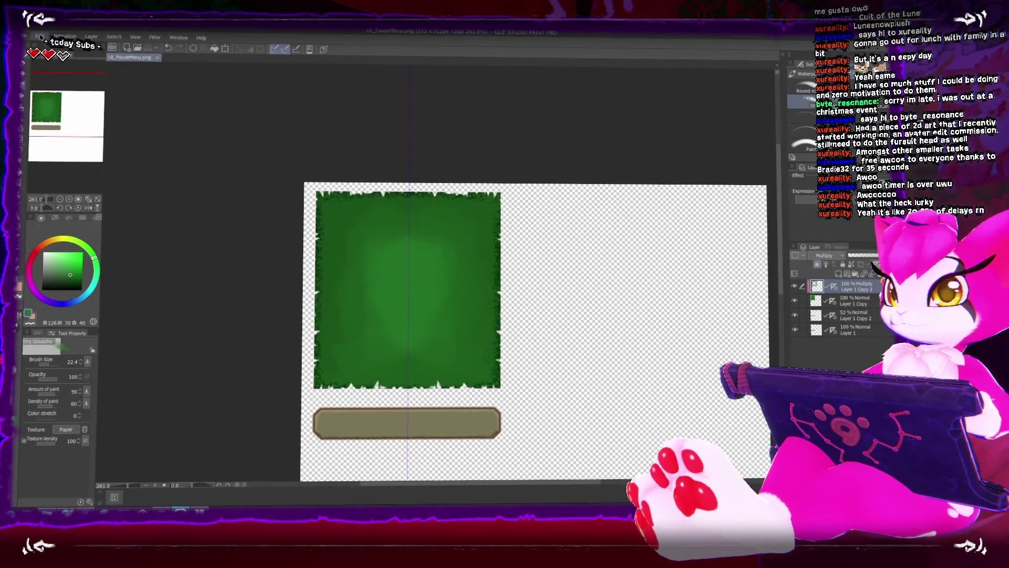
key(alt+f)
key(Return)
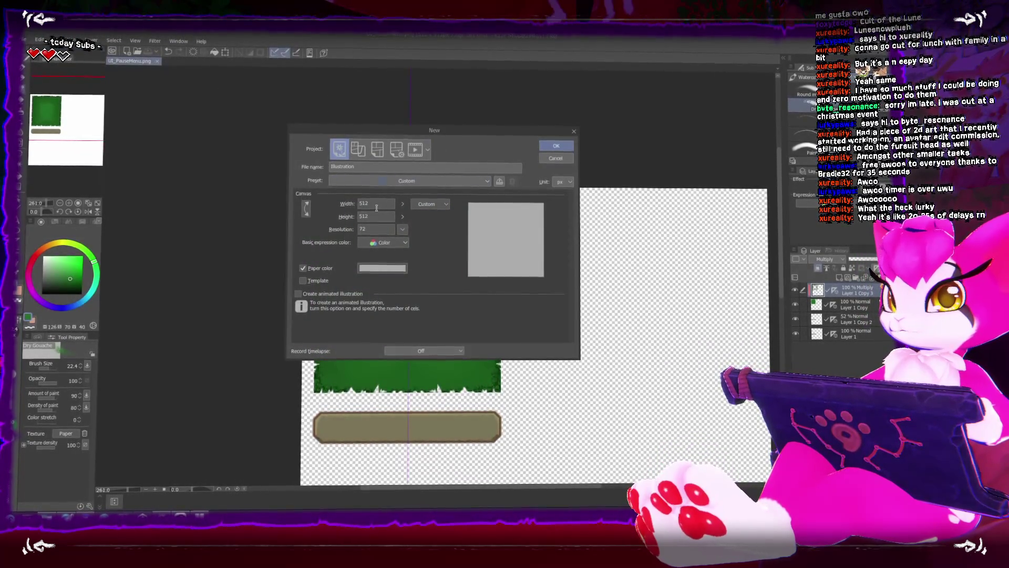
text(256)
key(Tab)
text(256)
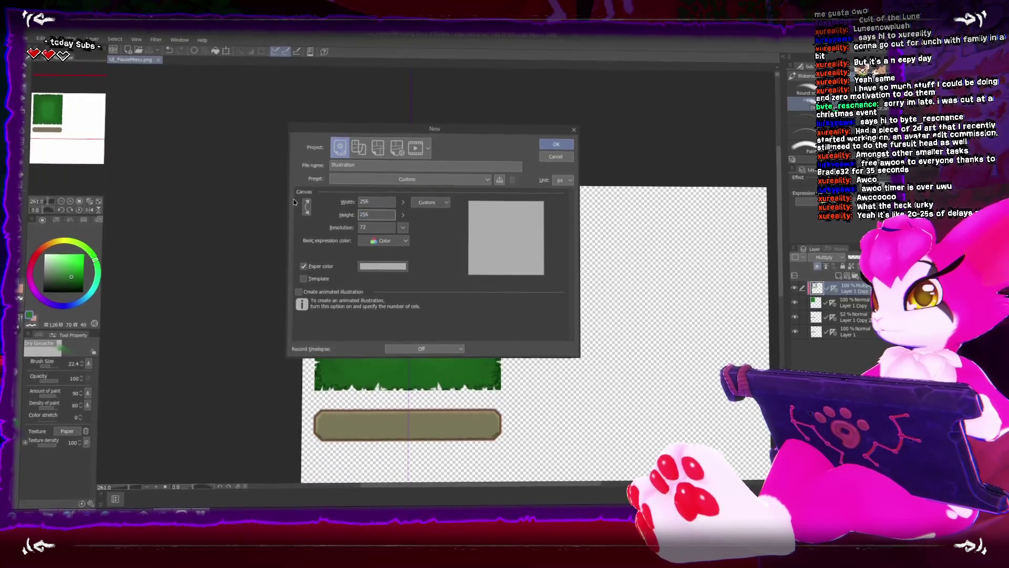
key(Return)
key(ctrl+plus)
key(ctrl+plus)
key(ctrl+plus)
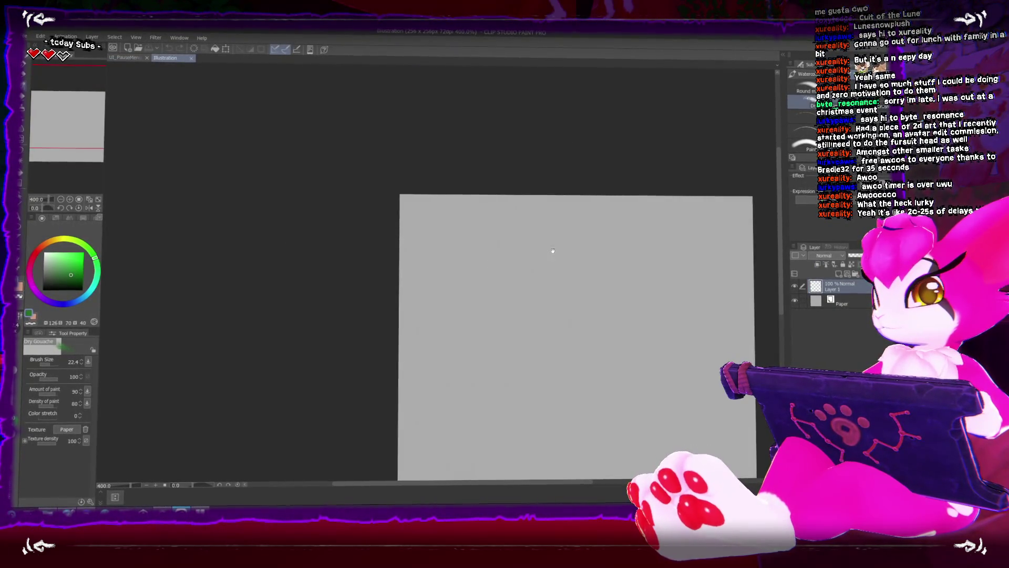
Change the Paper layer's colour to black
click(826, 306)
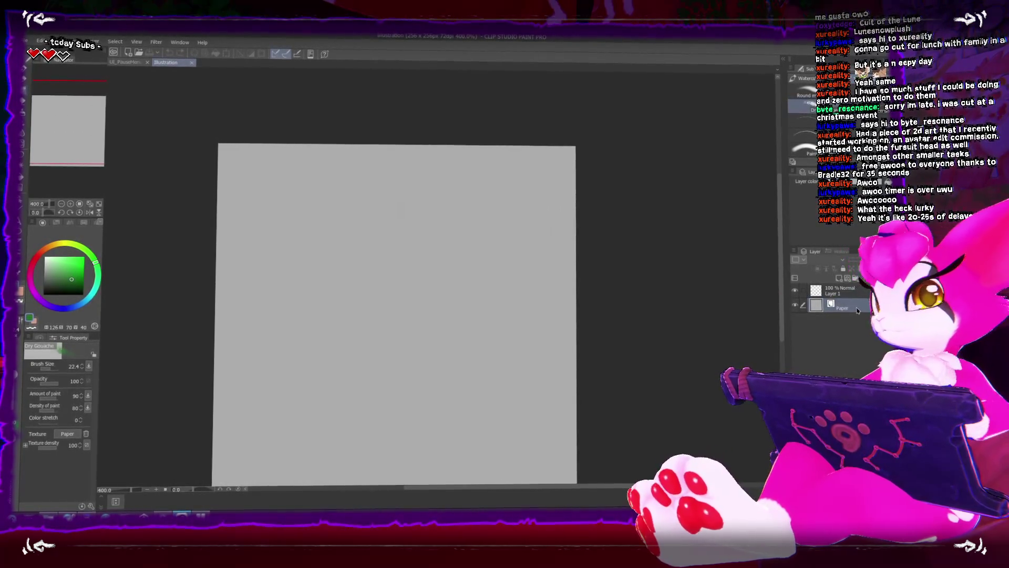
double_click(817, 305)
key(Escape)
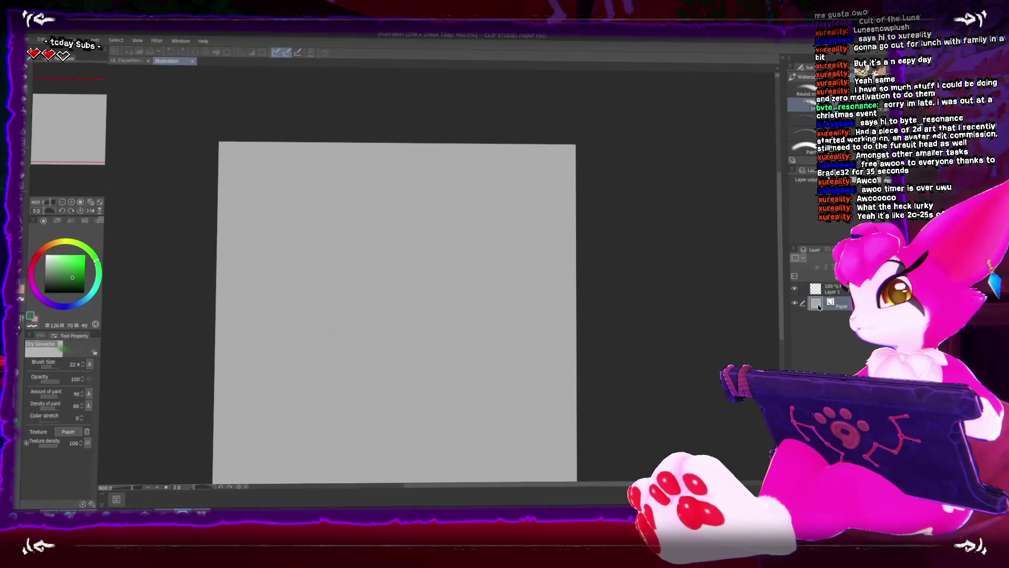
click(200, 508)
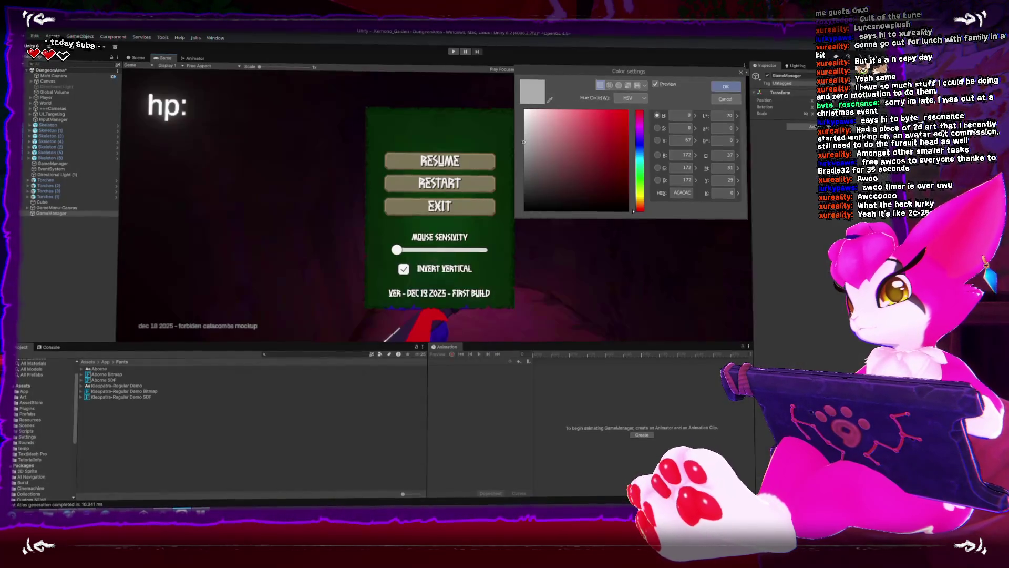
key(Return)
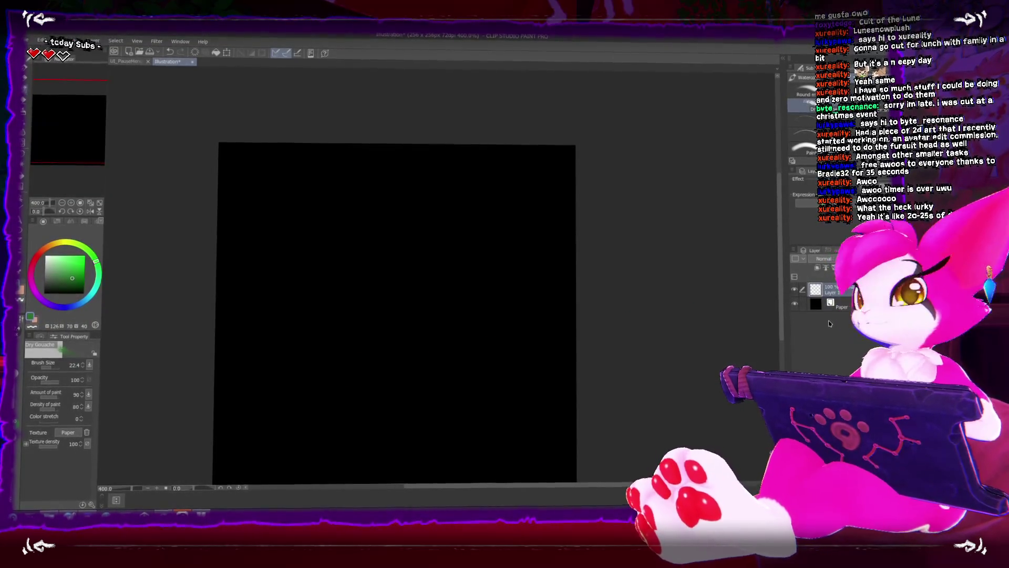
Make white the main colour and reduce the brush size to 12
key(x)
scroll(484, 221, down, 2)
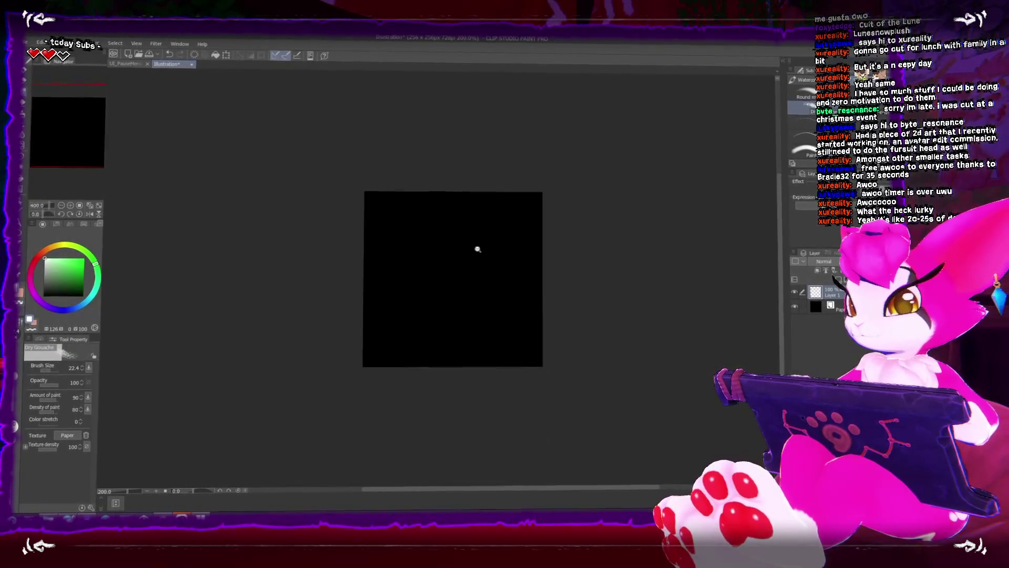
key(bracketleft)
key(bracketleft)
key(bracketleft)
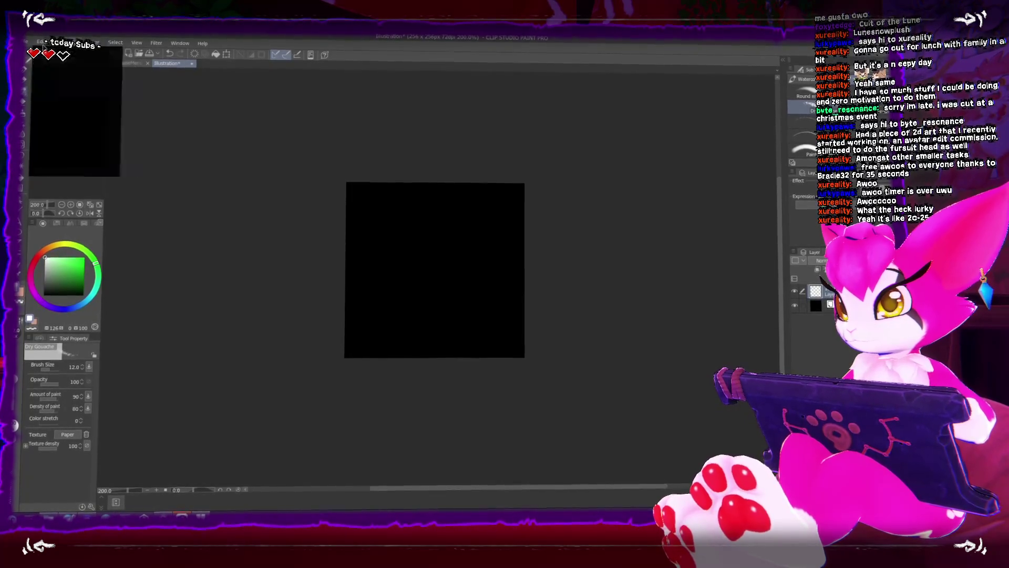
Resize the canvas to 512 × 512 pixels and paint a white test stroke
key(alt+e)
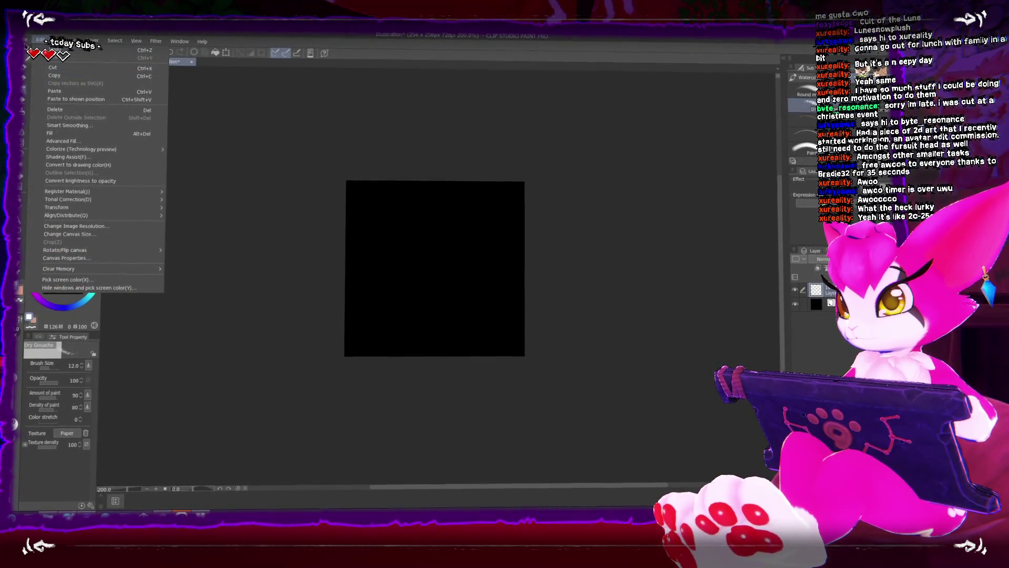
key(Left)
key(Right)
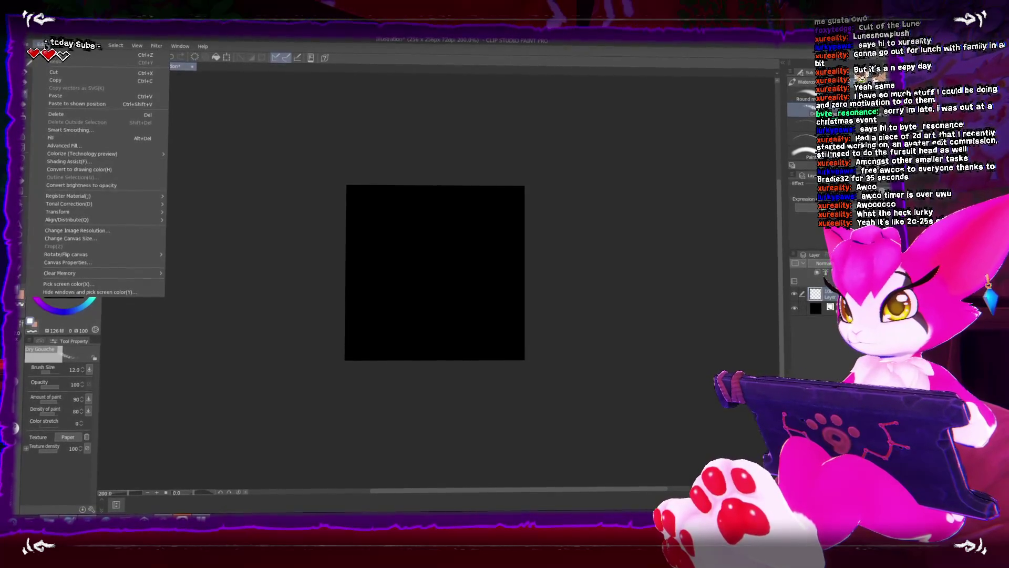
click(114, 235)
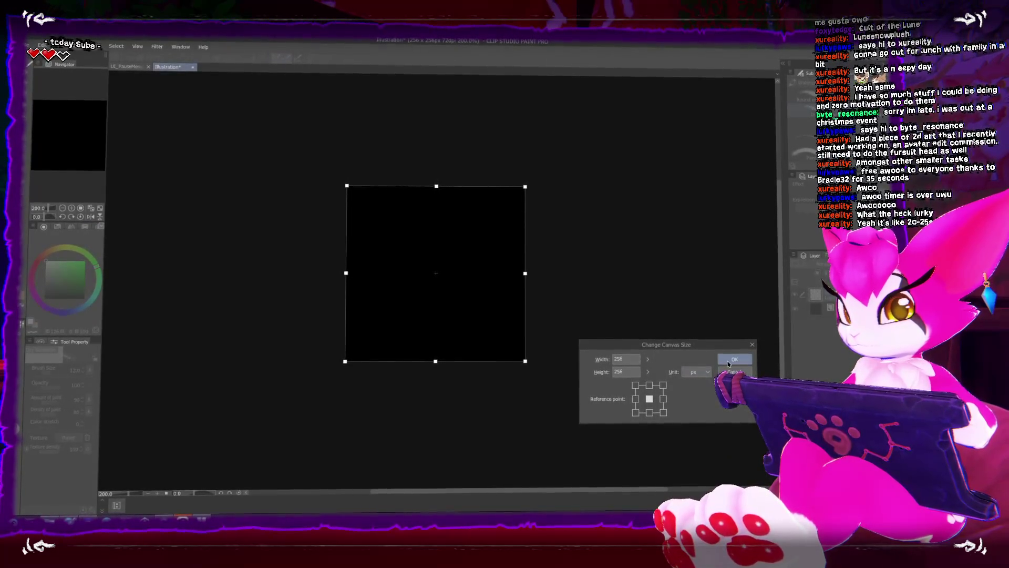
text(512)
key(Tab)
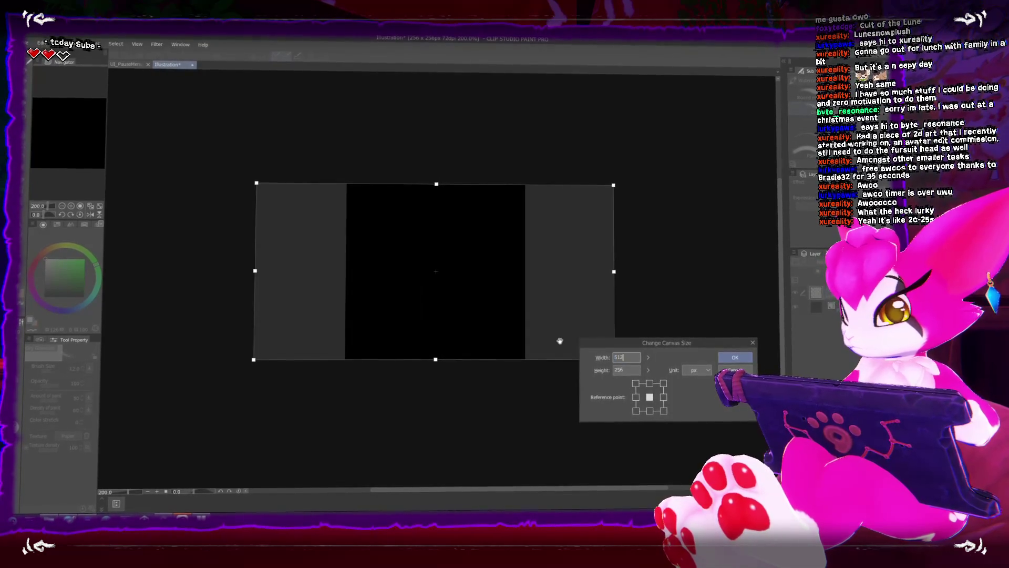
text(512)
key(Tab)
key(Return)
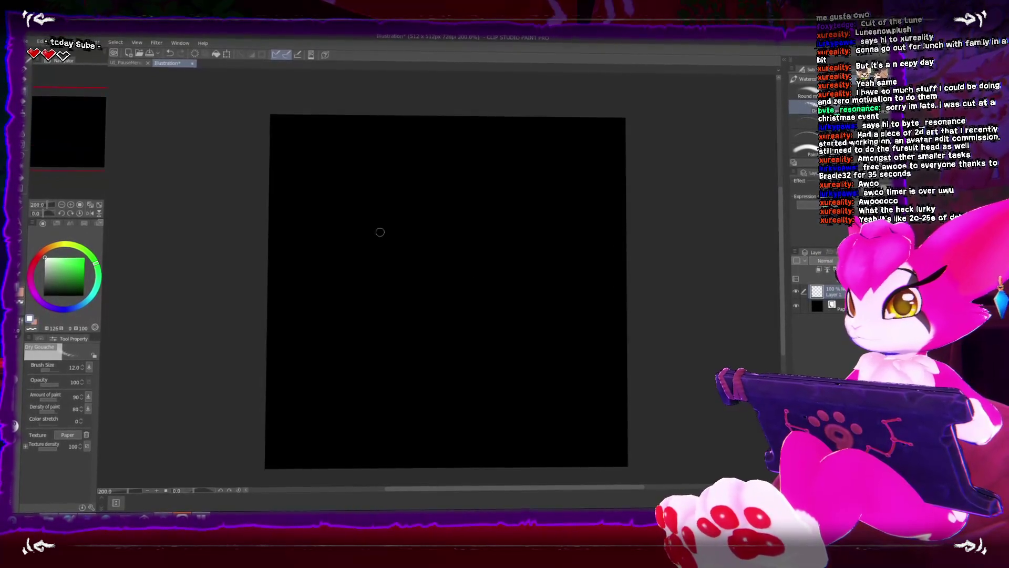
drag(336, 193, 349, 239)
Try the Brush pen, Rough wash and Dry ink brushes, undoing each test stroke
key(ctrl+z)
key(bracketright)
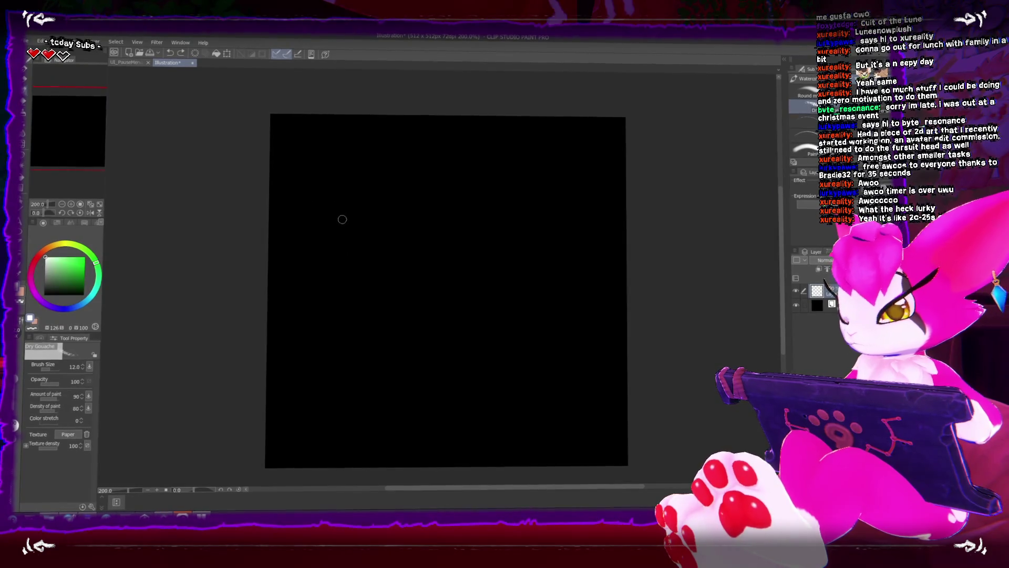
key(b)
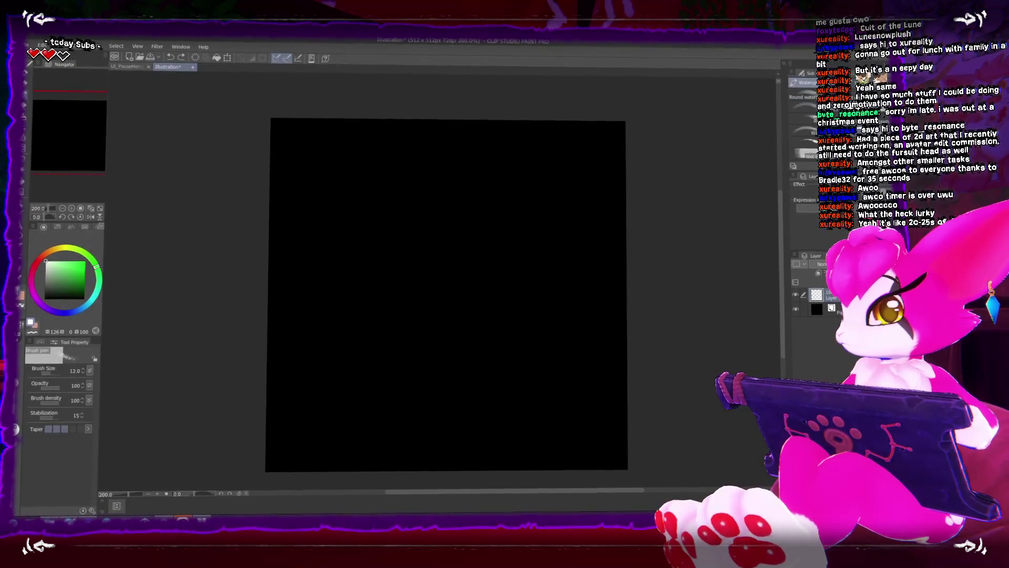
key(b)
drag(350, 216, 367, 304)
key(ctrl+z)
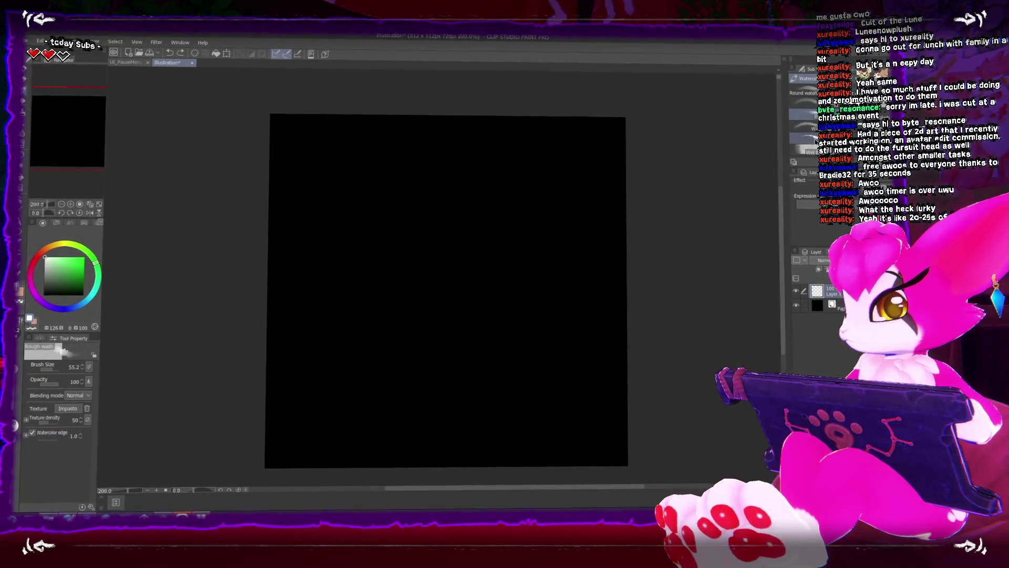
key(b)
drag(384, 211, 404, 292)
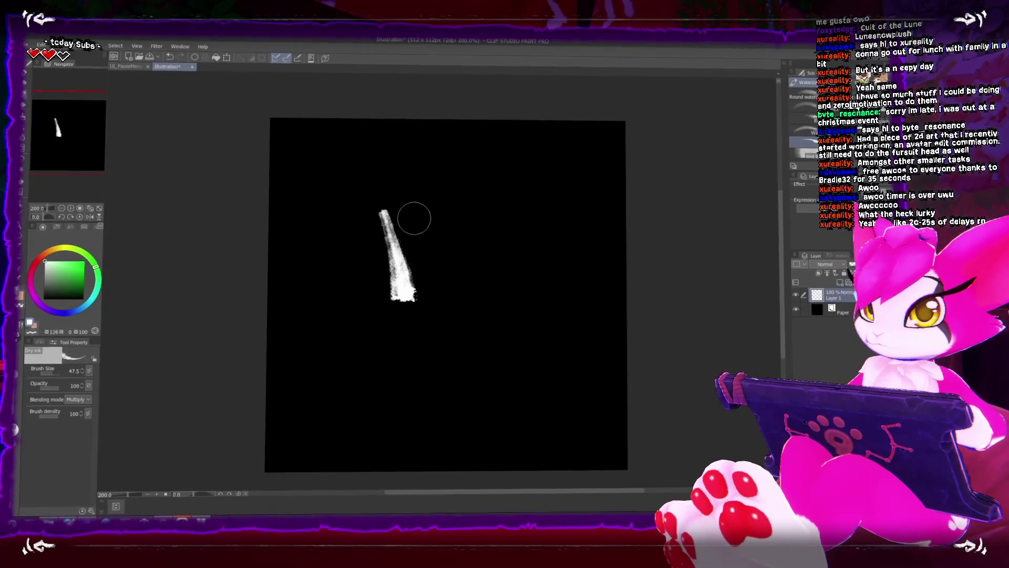
key(ctrl+z)
Set Dry ink to size 20, zoom to 400% and paint the K's first stroke
key(bracketleft)
key(bracketleft)
key(bracketleft)
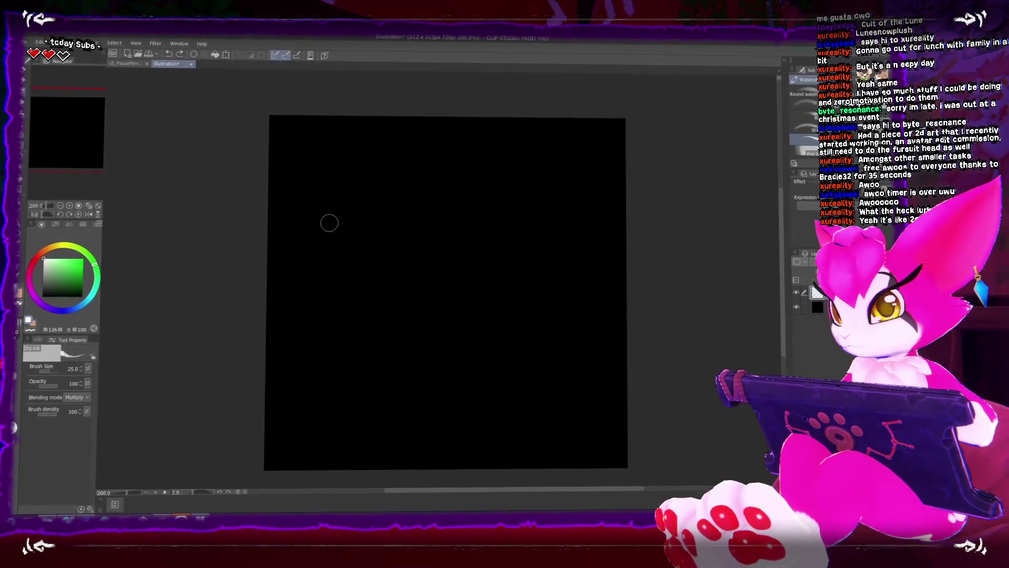
click(331, 217)
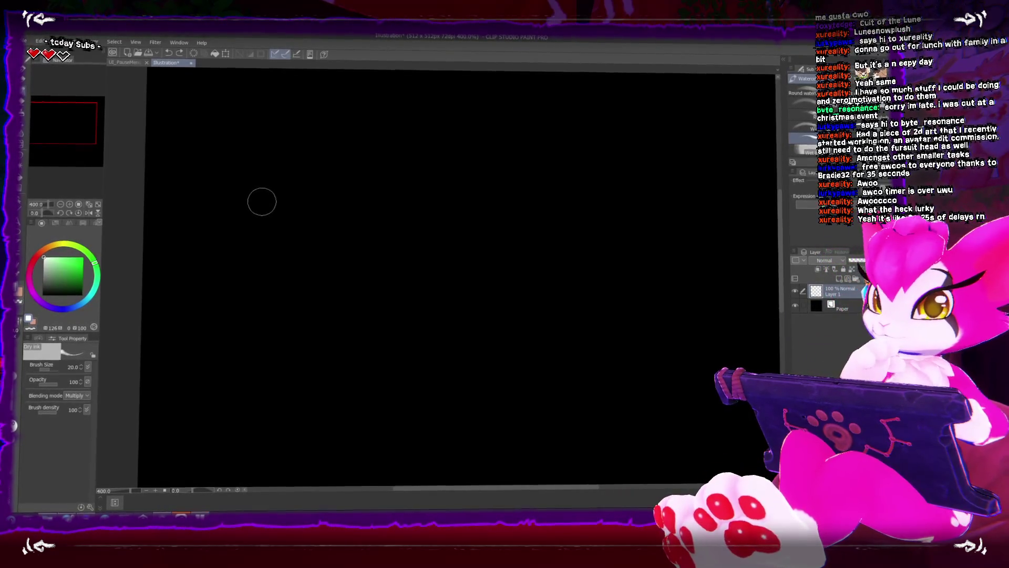
drag(225, 158, 269, 281)
key(bracketright)
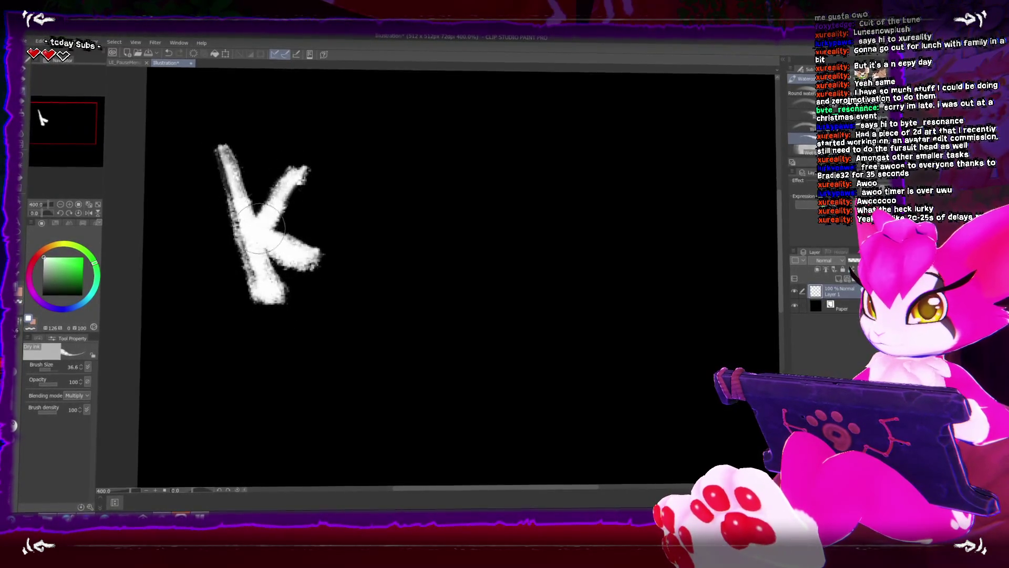
Paint the remaining white letters of the top word KEMOND
key(bracketleft)
drag(354, 154, 386, 239)
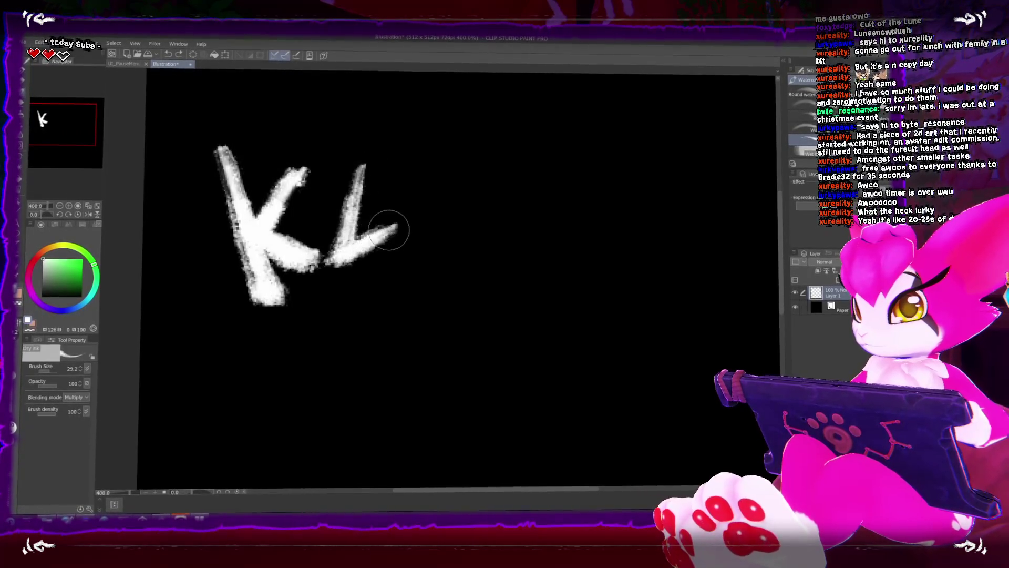
drag(411, 147, 443, 185)
drag(480, 138, 473, 246)
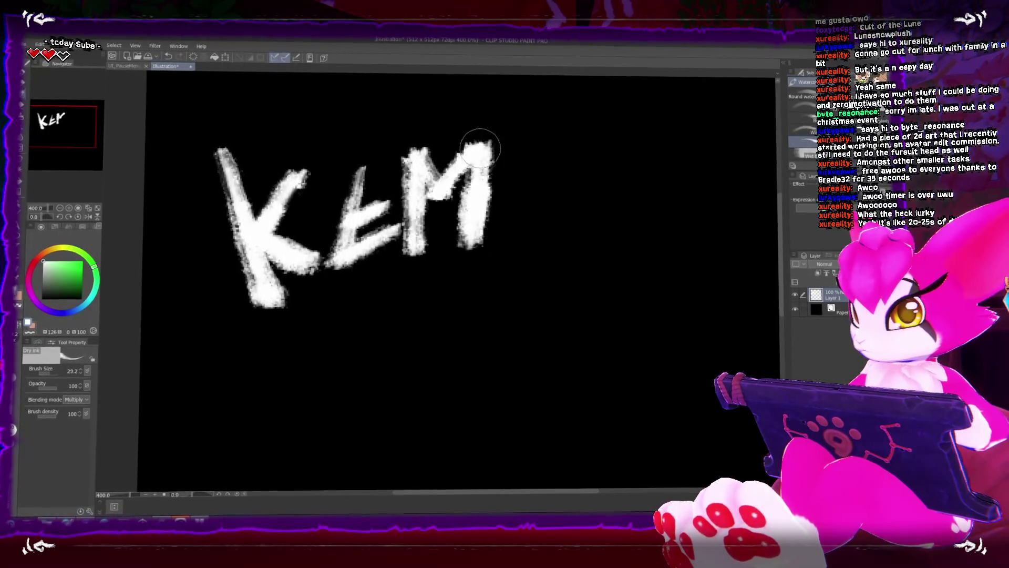
mouse_move(531, 138)
mouse_down()
mouse_move(531, 213)
mouse_move(557, 223)
mouse_move(534, 181)
mouse_up()
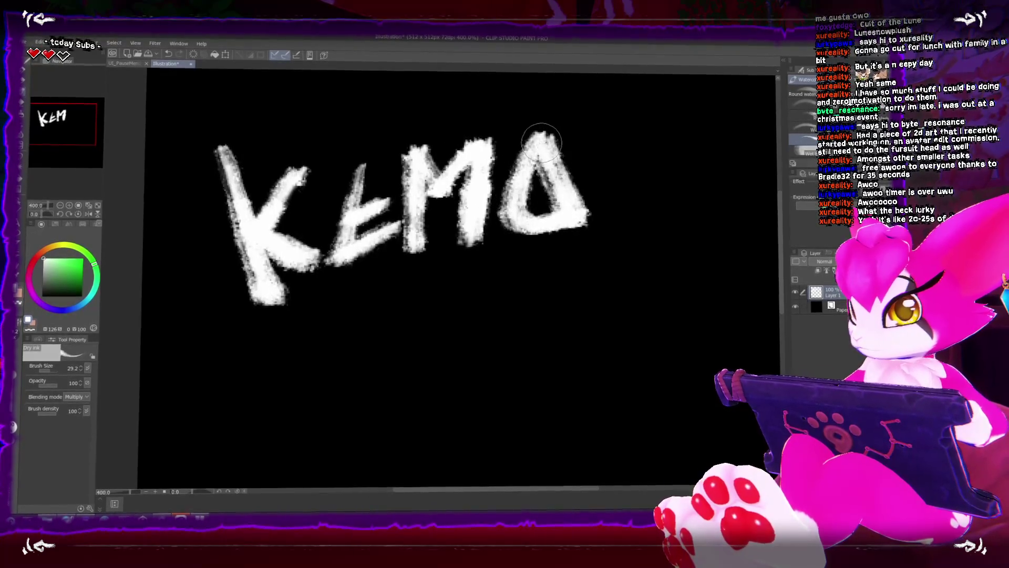
key(ctrl+z)
mouse_move(525, 142)
mouse_down()
mouse_move(529, 210)
mouse_move(568, 148)
mouse_up()
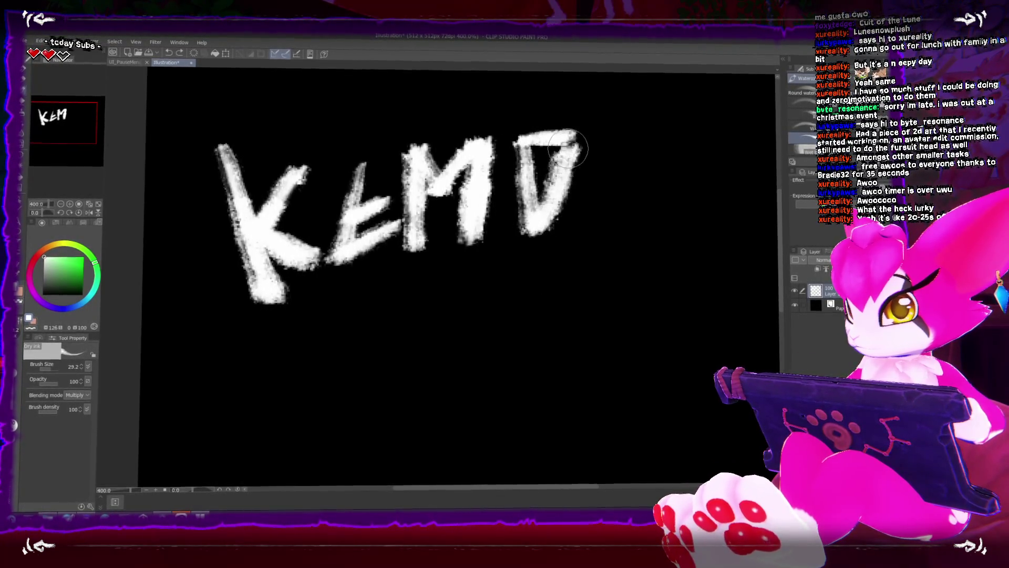
drag(628, 136, 611, 229)
mouse_move(632, 138)
mouse_down()
mouse_move(655, 174)
mouse_move(674, 134)
mouse_move(755, 118)
mouse_up()
mouse_move(689, 124)
mouse_down()
mouse_move(679, 232)
mouse_move(738, 128)
mouse_move(699, 221)
mouse_up()
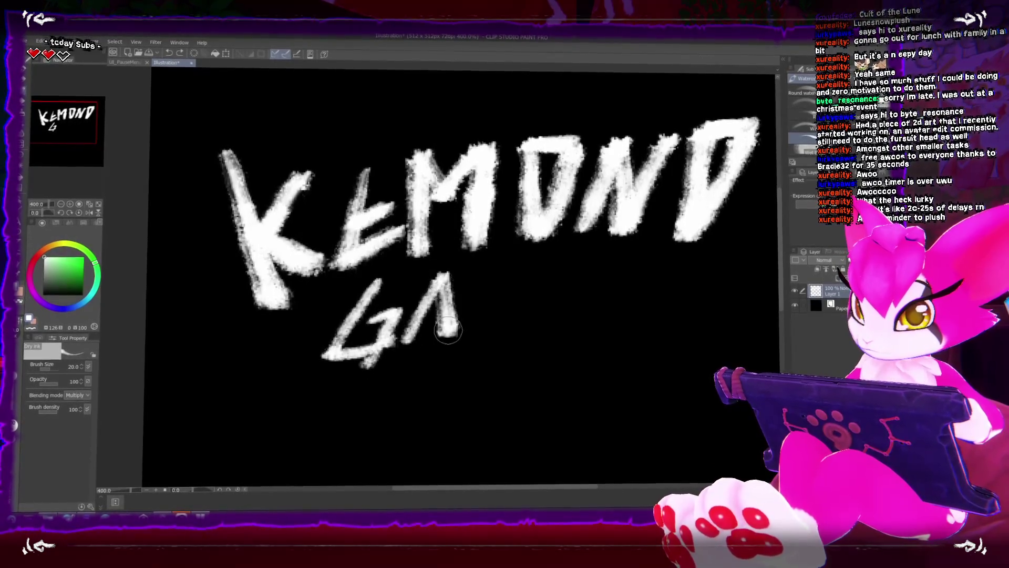
Paint the remaining letters of the lower word GAIDEN
drag(499, 273, 477, 333)
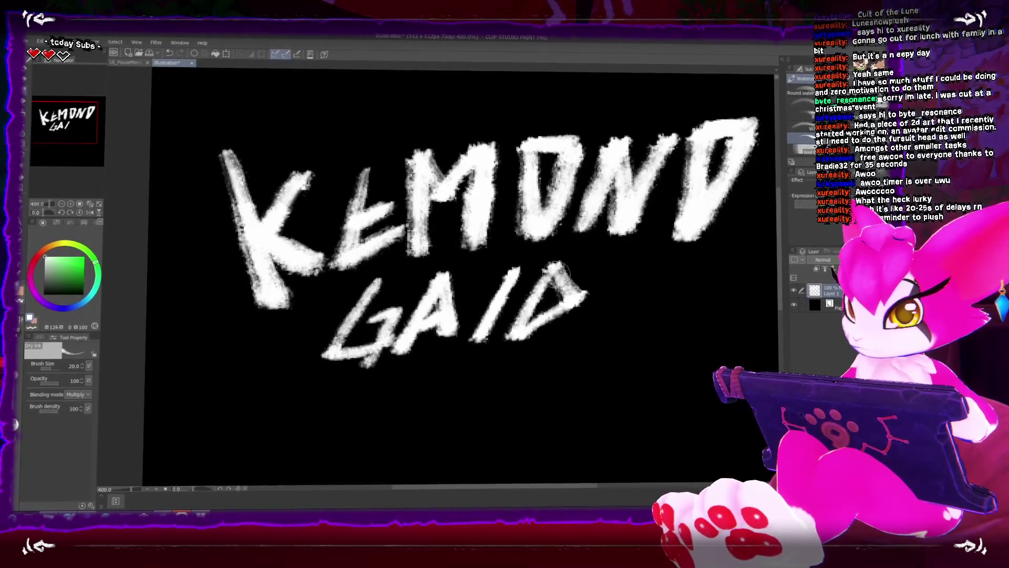
mouse_move(631, 268)
mouse_down()
mouse_move(573, 330)
mouse_move(628, 315)
mouse_move(633, 297)
mouse_up()
mouse_move(684, 263)
mouse_down()
mouse_move(631, 329)
mouse_move(673, 321)
mouse_move(716, 266)
mouse_up()
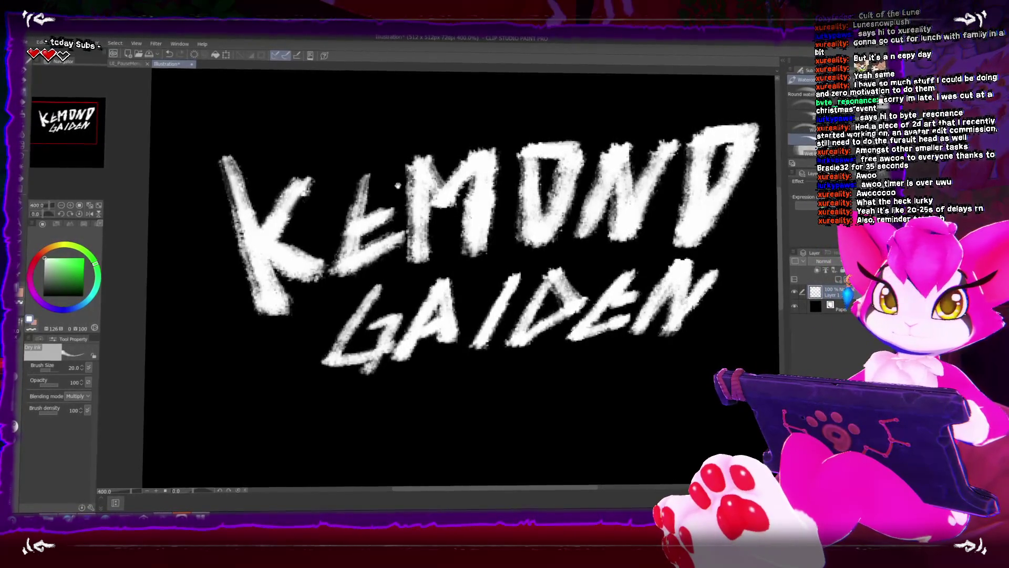
Move the lettering down toward the canvas centre and return to the Dry ink brush
key(ctrl+minus)
key(ctrl+t)
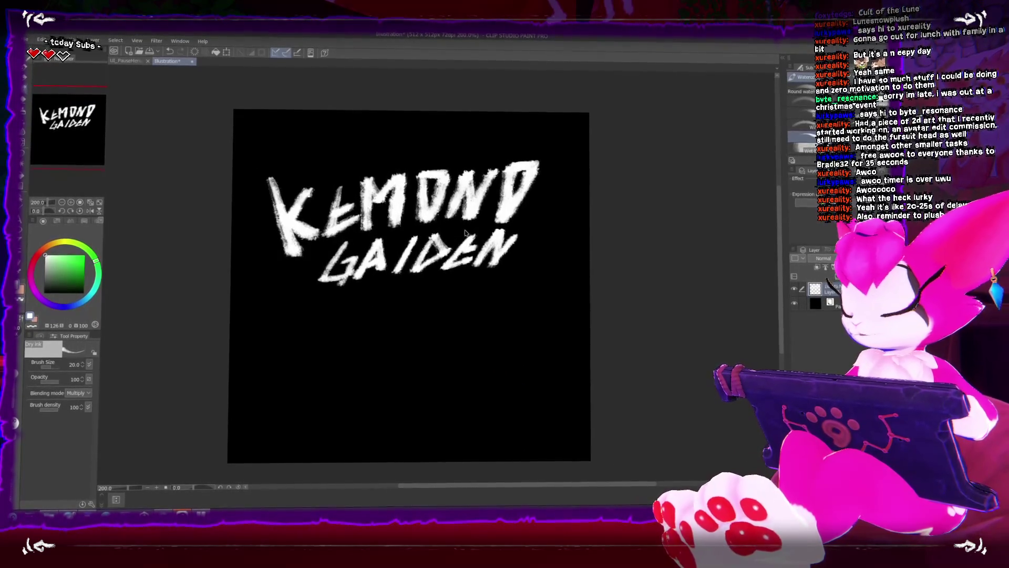
drag(467, 210, 479, 255)
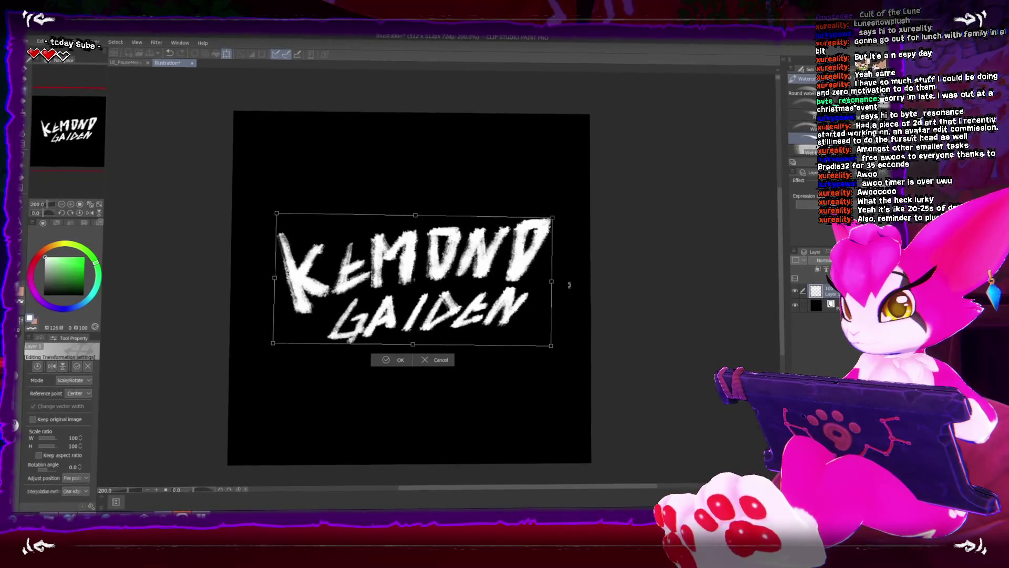
key(Return)
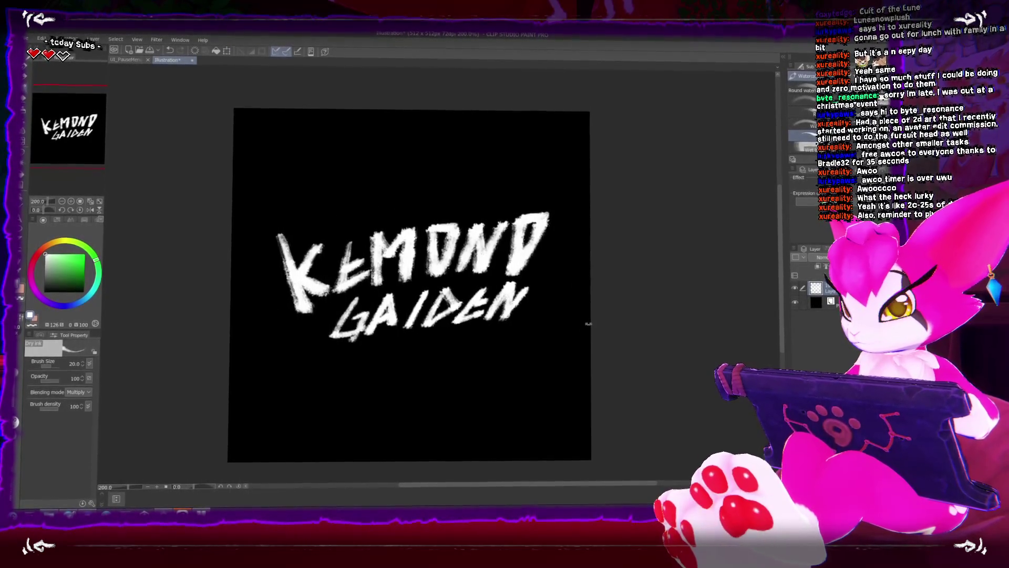
scroll(503, 288, up, 2)
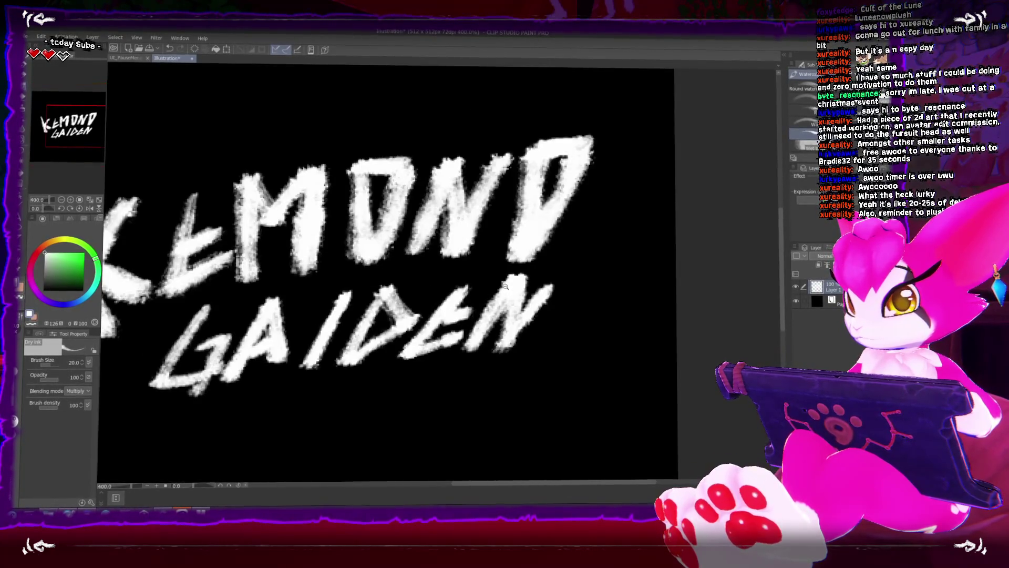
scroll(523, 269, down, 2)
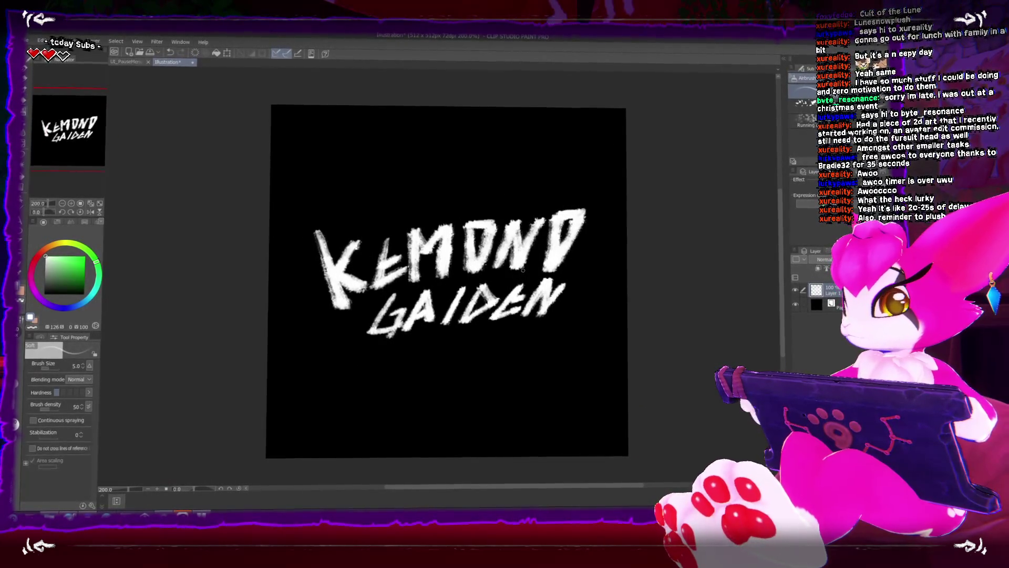
key(b)
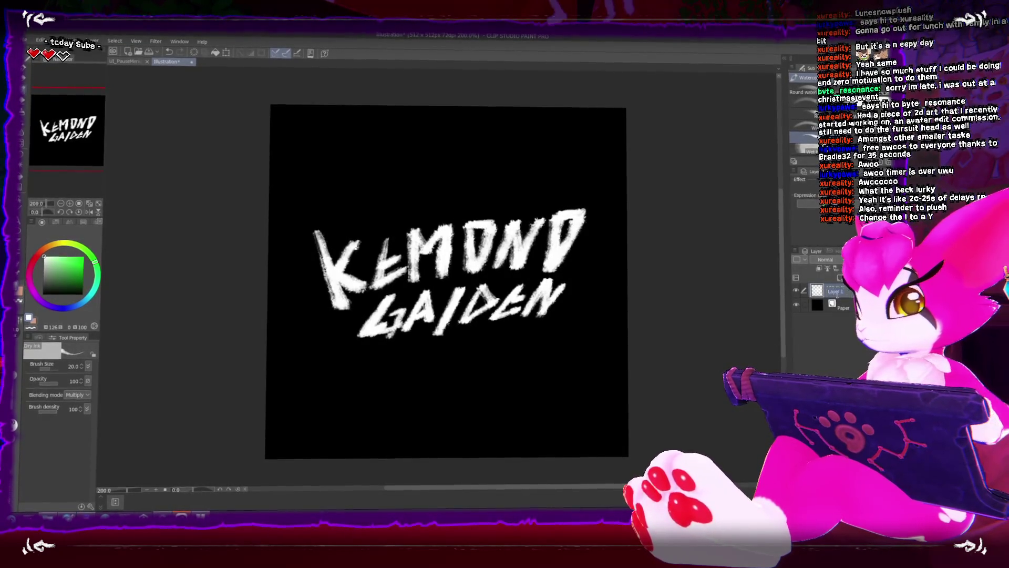
Scale the lettering down to 66% and move it higher on the canvas
key(ctrl+t)
drag(594, 266, 597, 290)
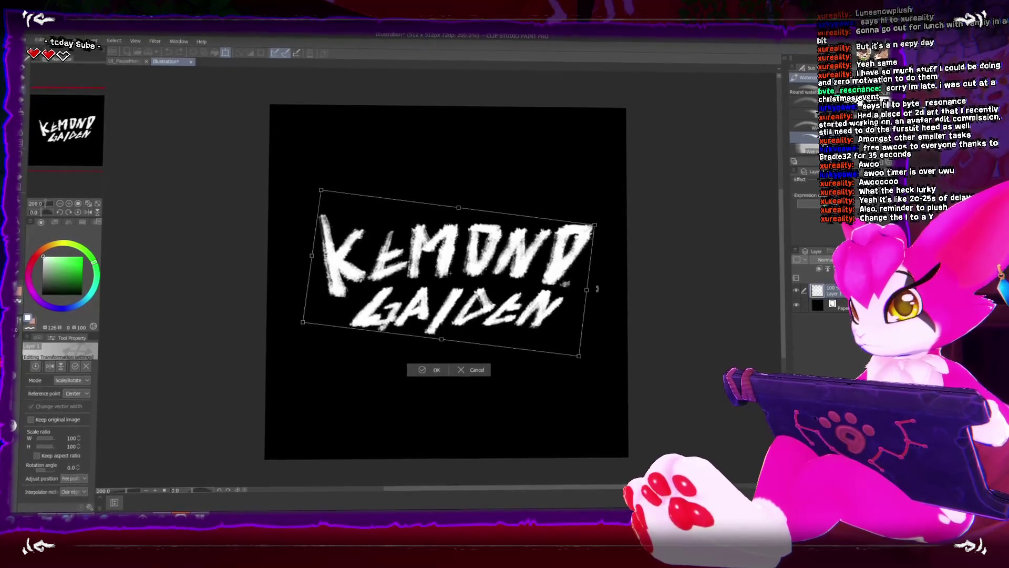
drag(597, 225, 547, 241)
drag(473, 312, 475, 263)
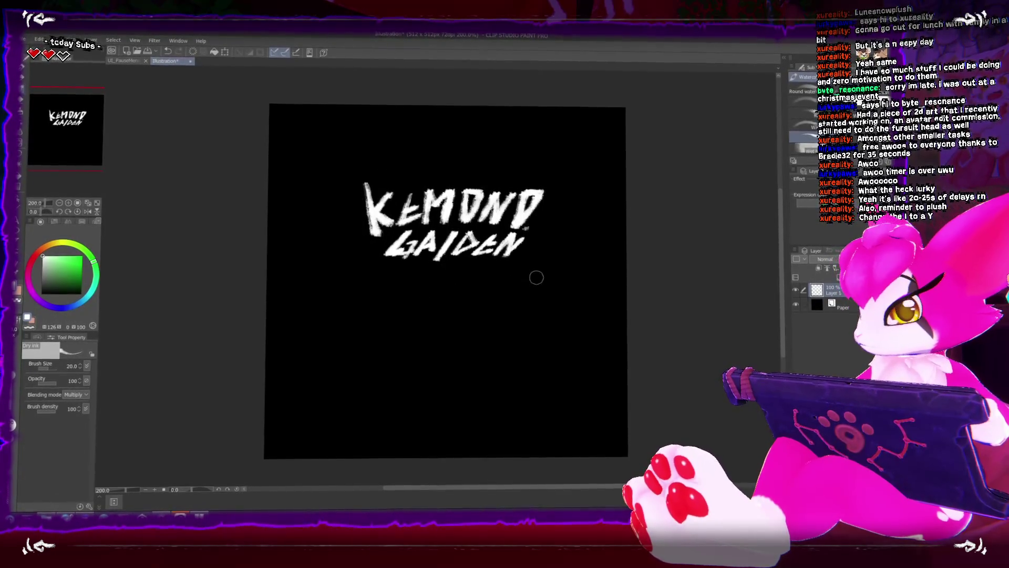
Draw arrow marks right of KEMOND's D and left of its K
key(bracketleft)
key(bracketleft)
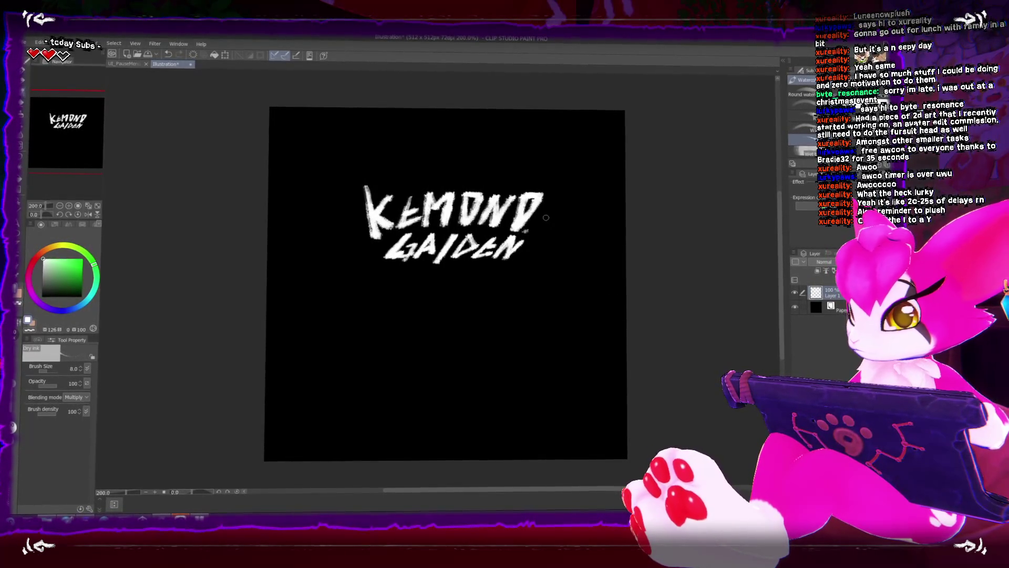
key(bracketright)
key(bracketright)
drag(532, 227, 544, 239)
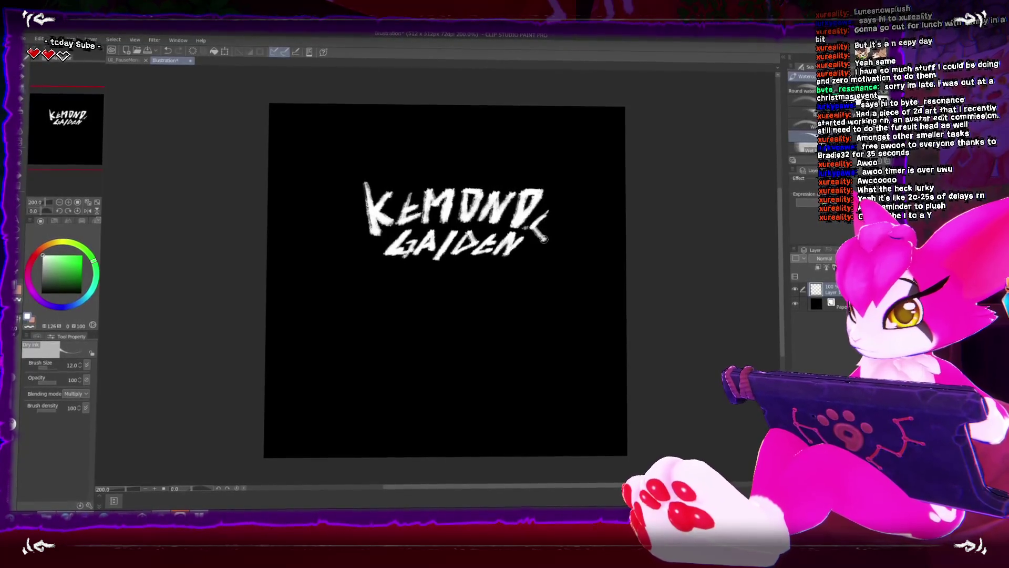
drag(552, 231, 561, 225)
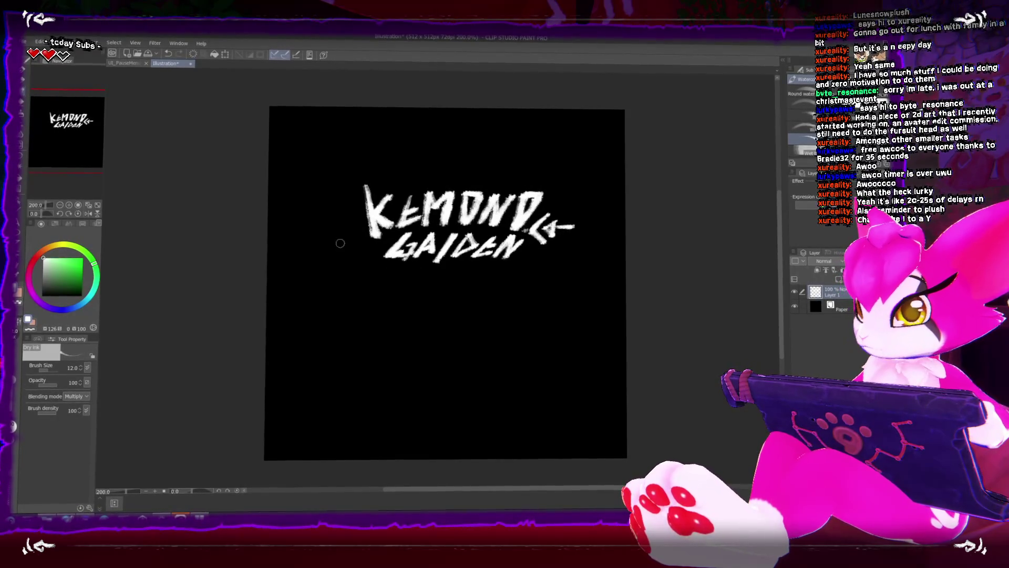
mouse_move(346, 214)
mouse_down()
mouse_move(363, 225)
mouse_move(349, 237)
mouse_up()
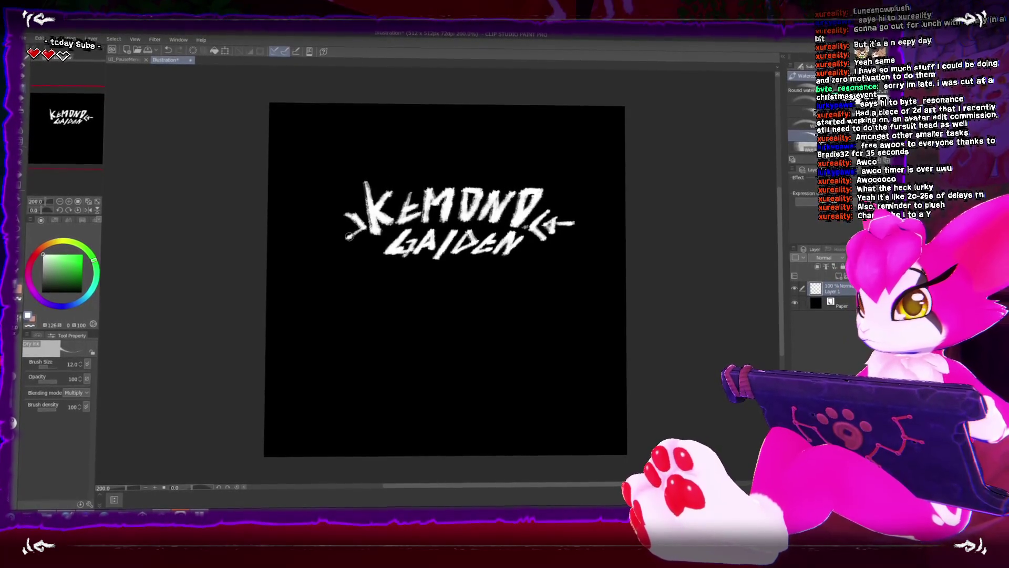
drag(363, 229, 342, 244)
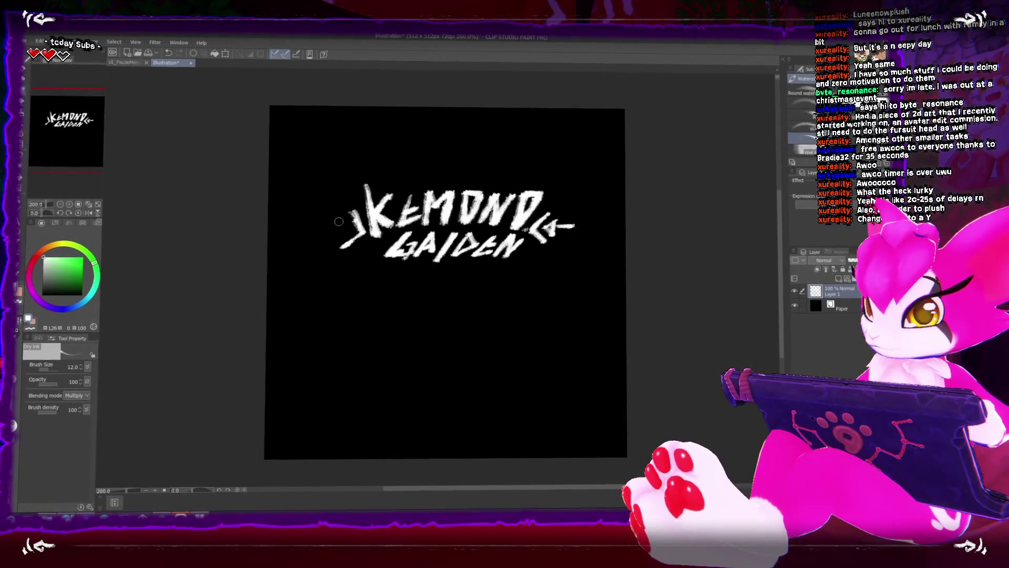
drag(343, 223, 317, 223)
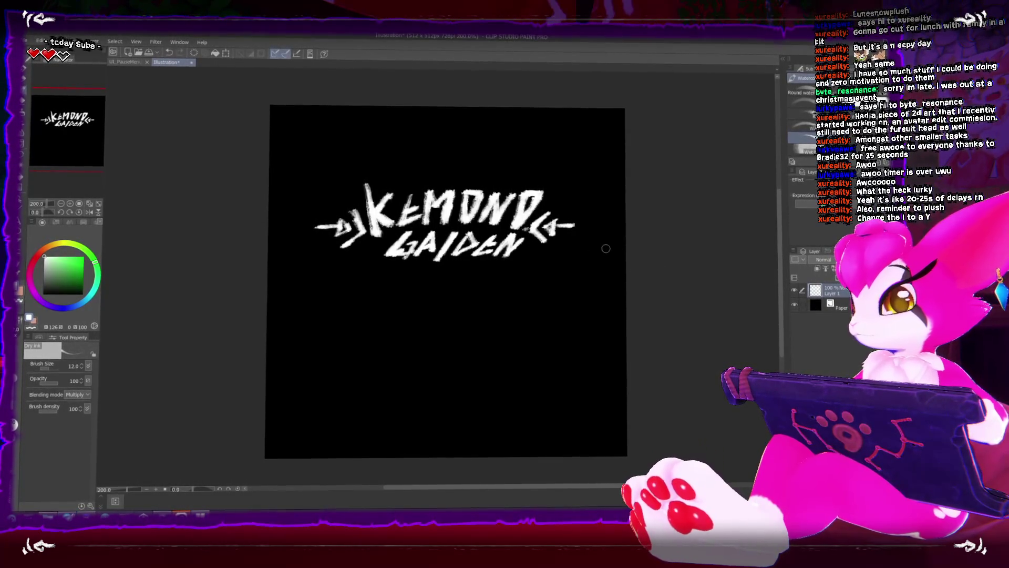
Enlarge the whole logo to 127%
key(ctrl+t)
drag(576, 264, 604, 279)
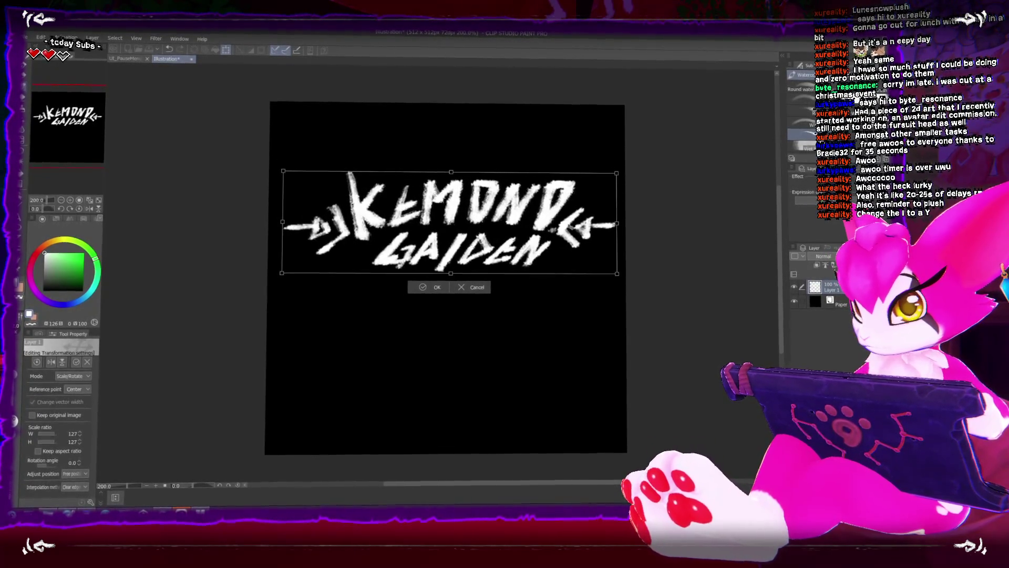
key(Return)
scroll(569, 225, up, 2)
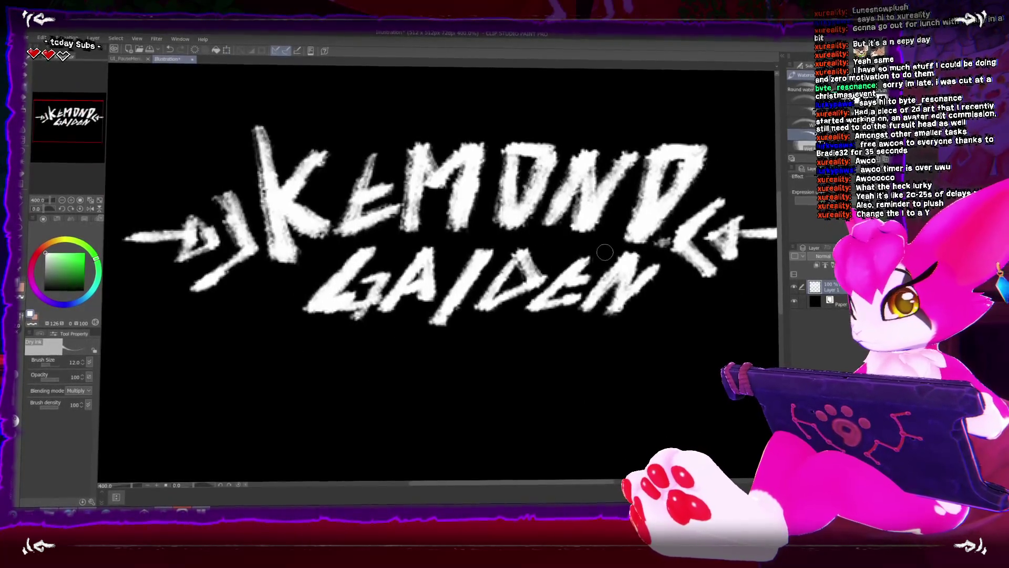
Choose the freehand lasso selection tool
key(m)
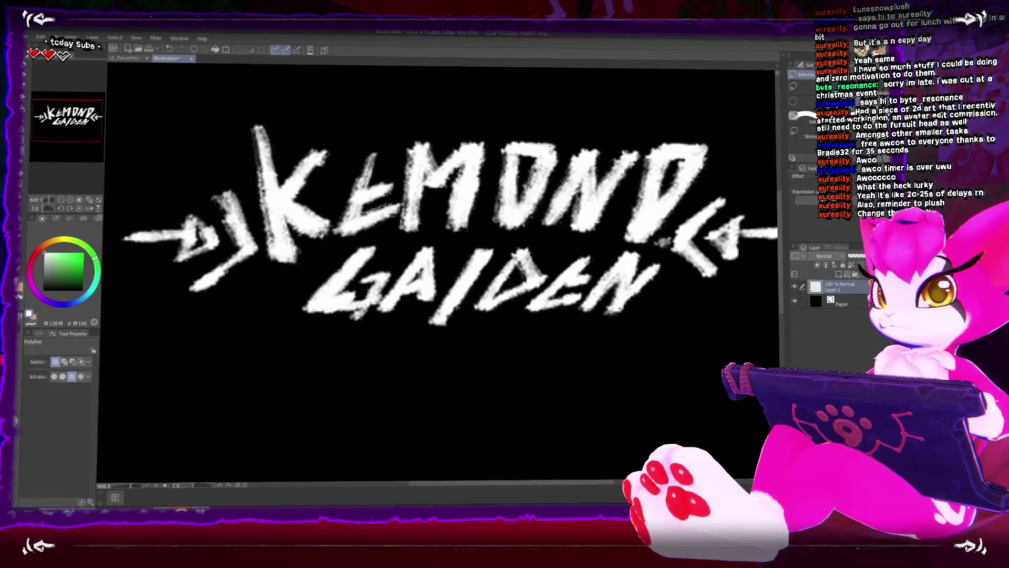
click(358, 242)
click(793, 89)
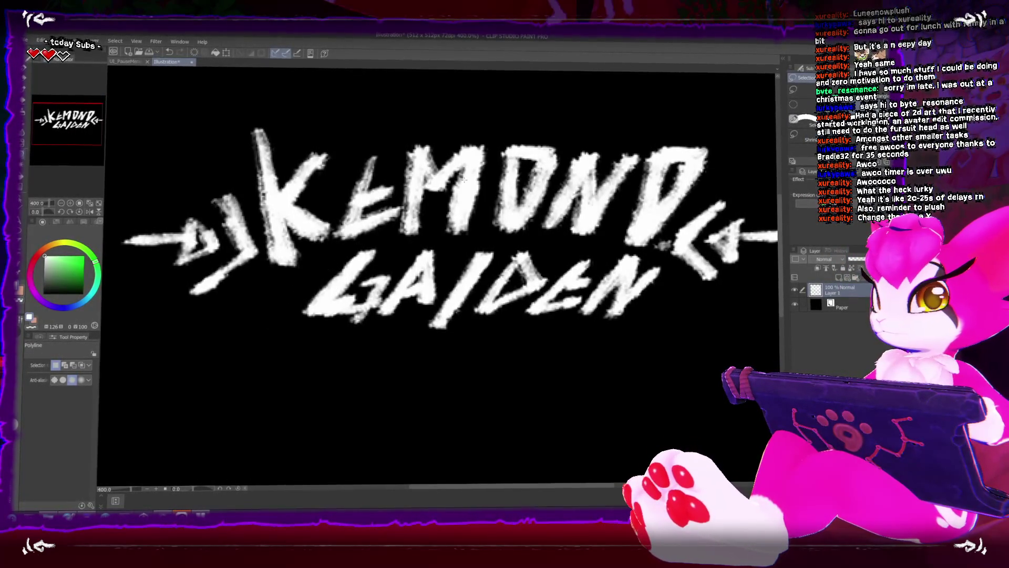
Lasso-select GAIDEN, narrow it to 89% width, and recentre the view
drag(468, 238, 365, 342)
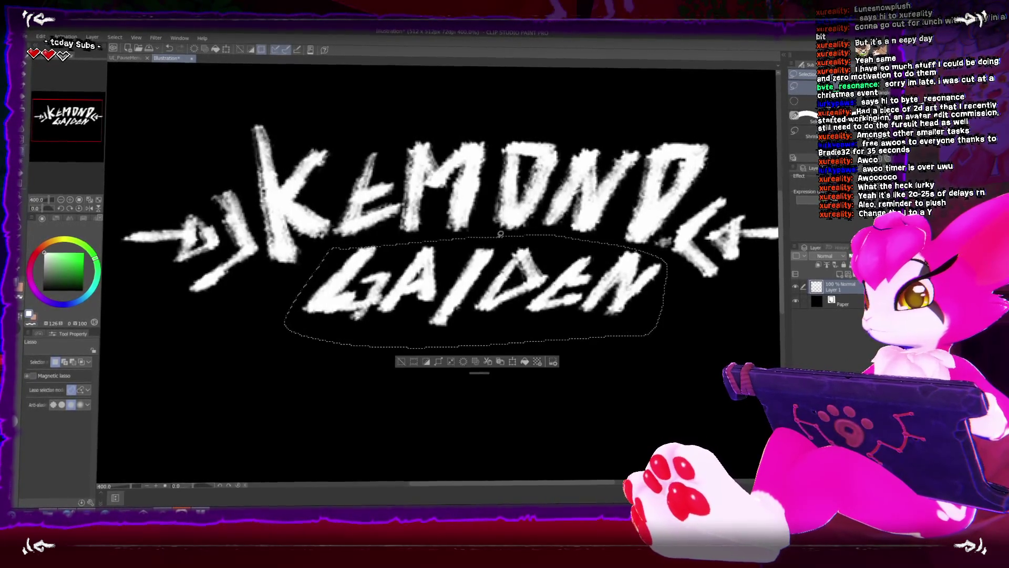
key(ctrl+t)
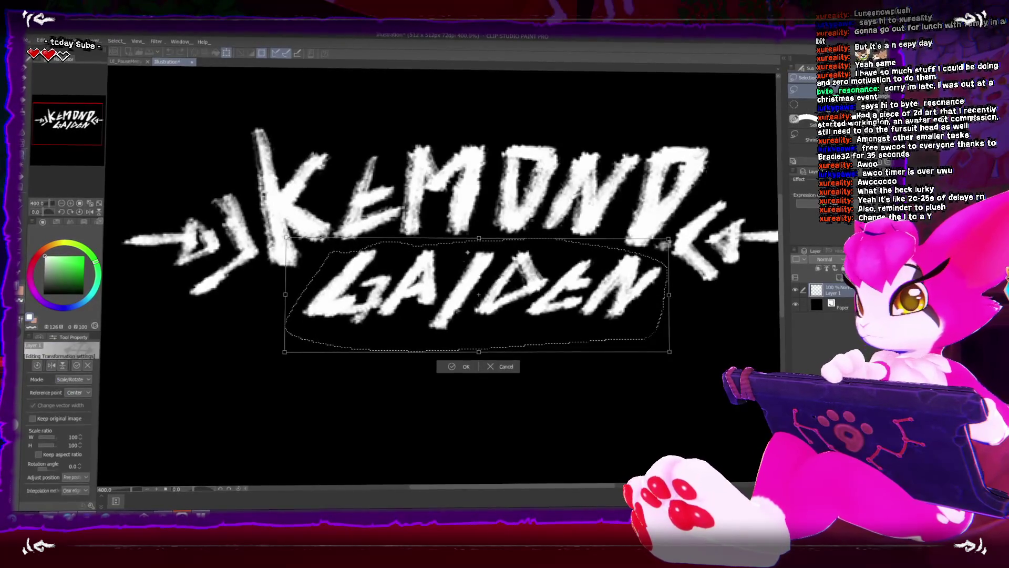
drag(668, 295, 647, 296)
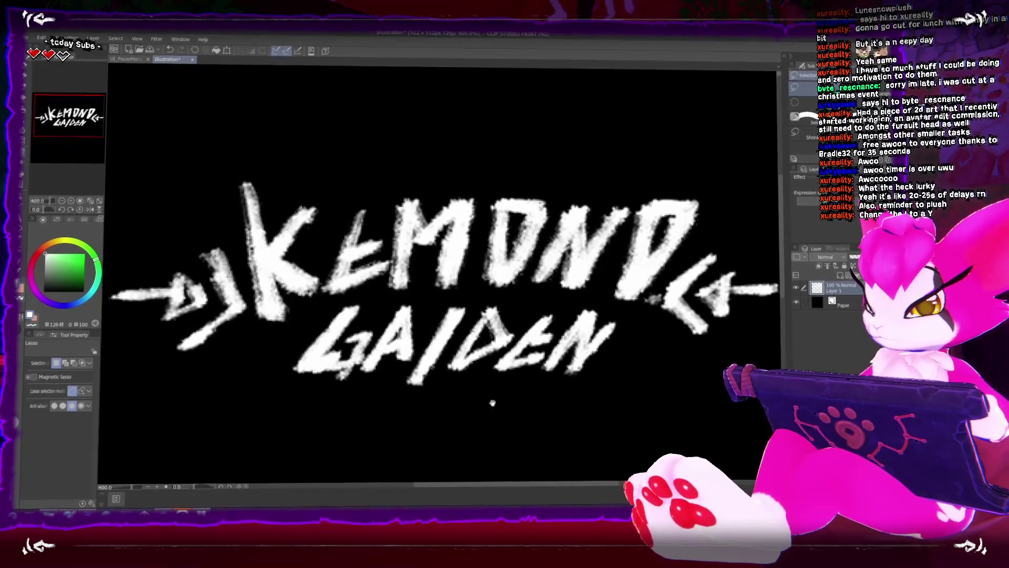
scroll(502, 368, down, 3)
scroll(503, 383, up, 3)
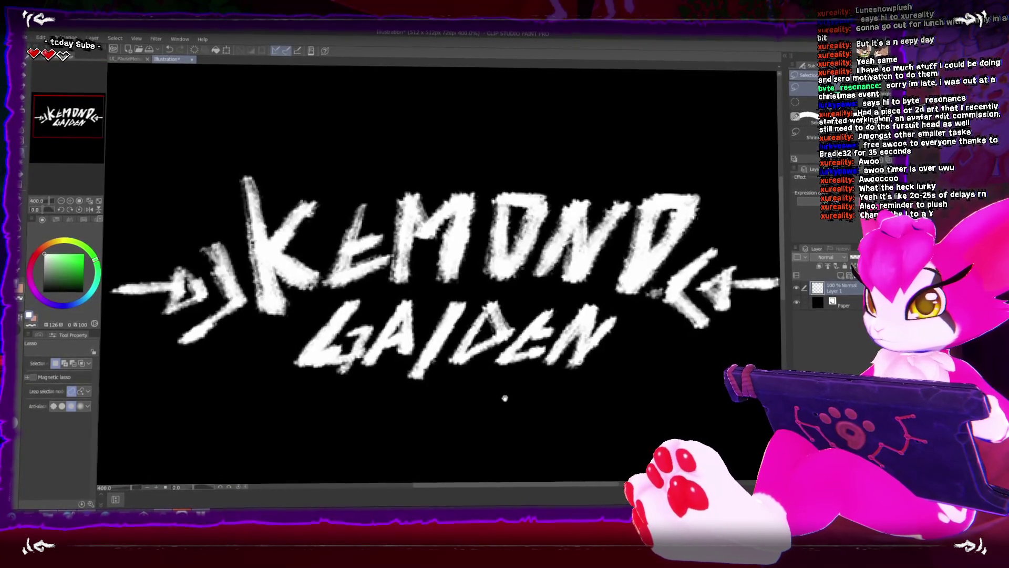
scroll(505, 392, down, 3)
drag(507, 393, 502, 369)
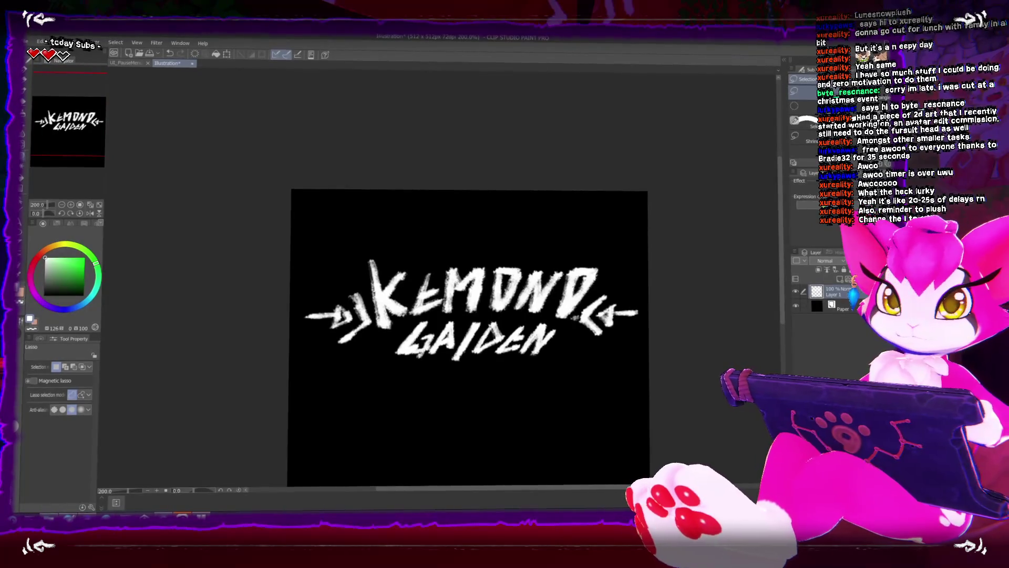
Hide the black background layer and move the logo up near the top edge
click(797, 305)
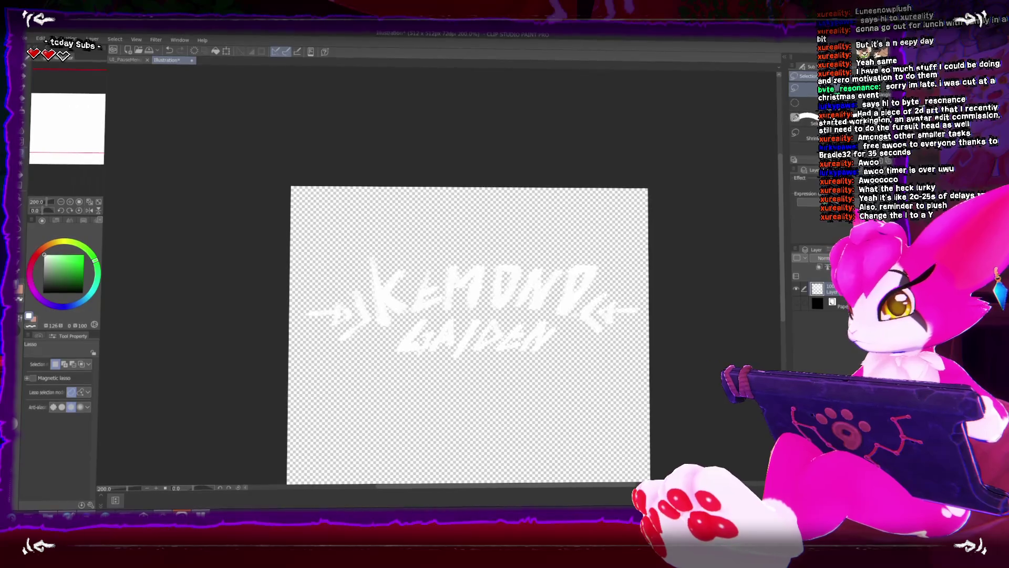
mouse_move(538, 298)
mouse_down()
mouse_move(539, 235)
mouse_move(517, 198)
mouse_move(520, 182)
mouse_up()
key(ctrl+t)
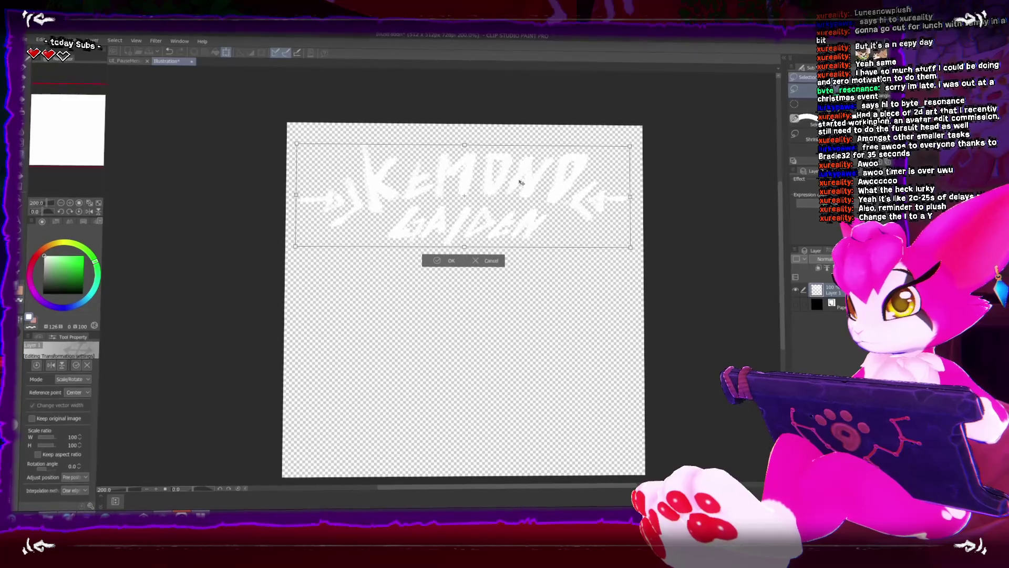
key(Return)
Change the canvas size to 512 × 256 pixels
click(41, 39)
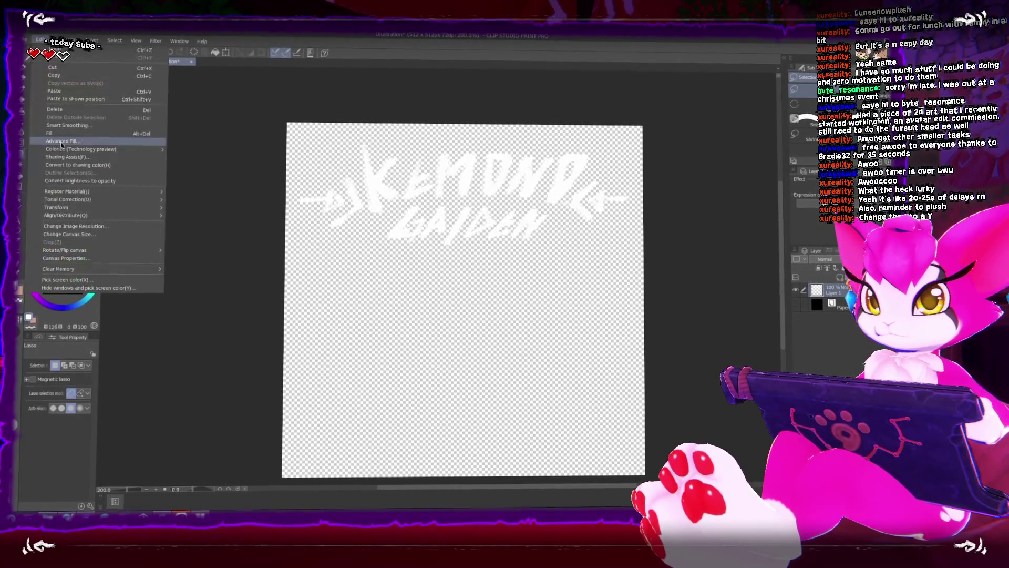
click(69, 234)
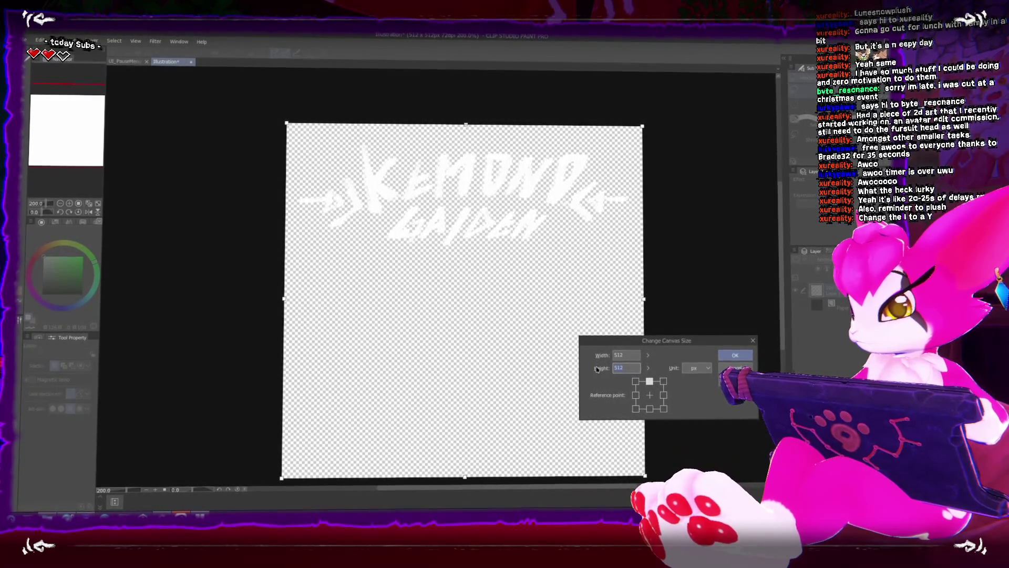
text(256)
key(Return)
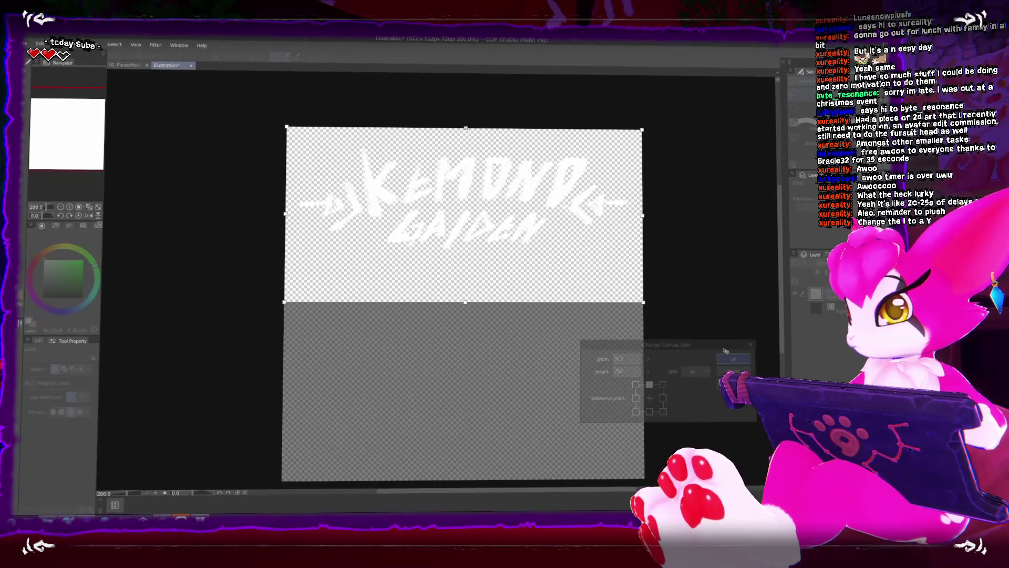
key(ctrl+t)
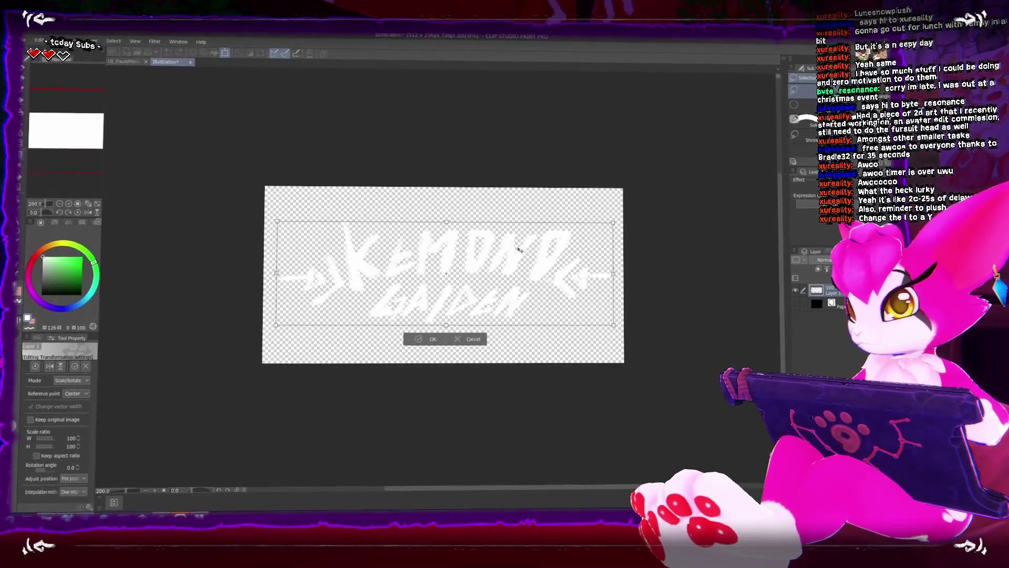
Save the logo in PNG format as Logo.png
key(ctrl+s)
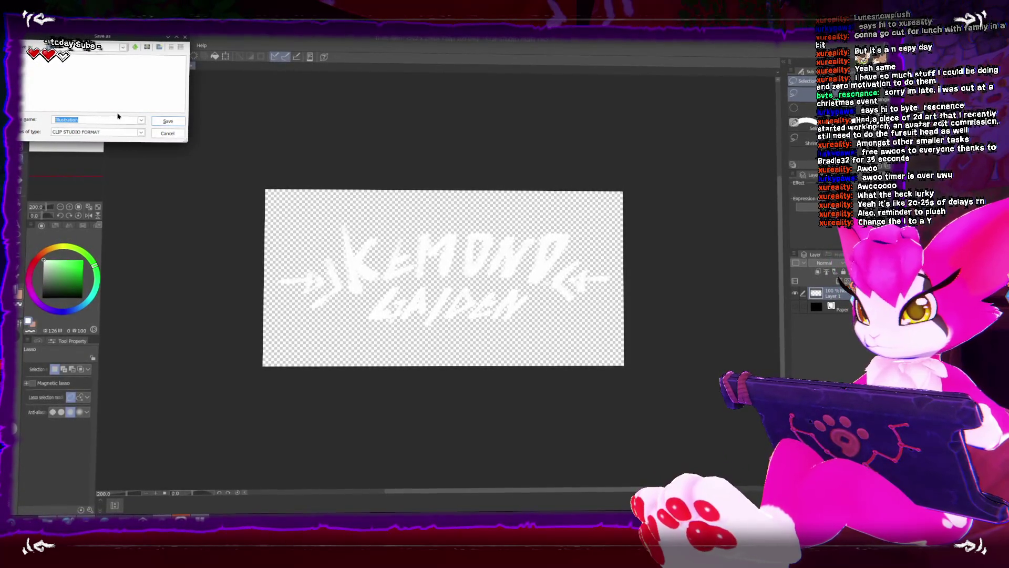
click(76, 131)
click(74, 153)
double_click(74, 117)
text(Logo)
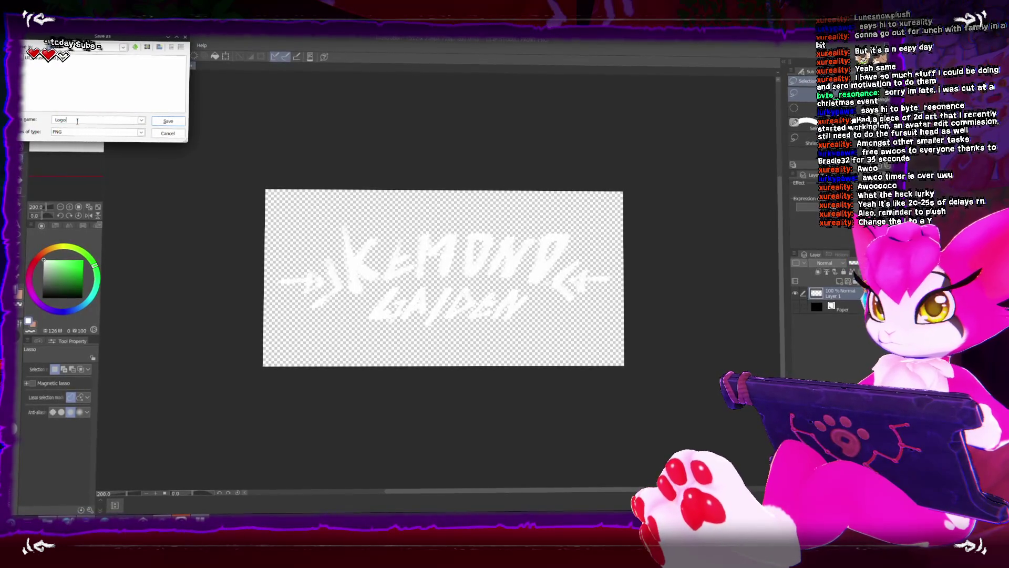
key(Return)
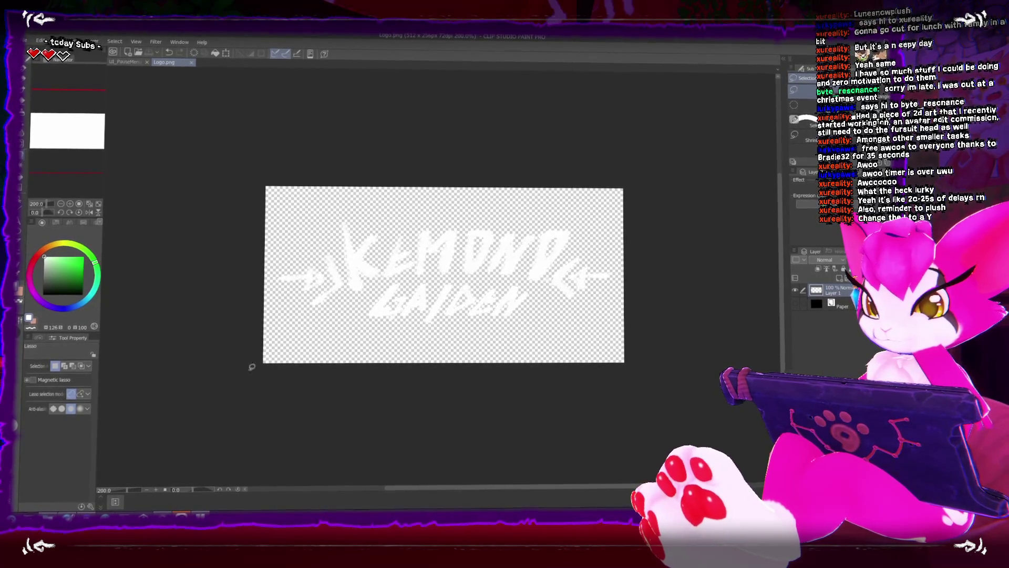
In Unity, select the pause menu Panel and frame it in the Scene view
mouse_move(163, 517)
click(163, 487)
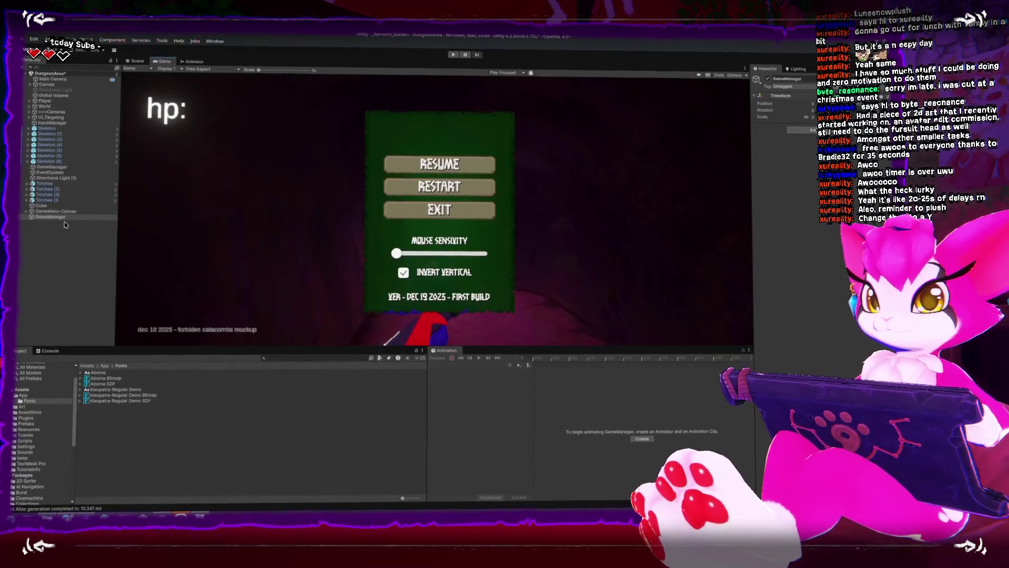
click(47, 216)
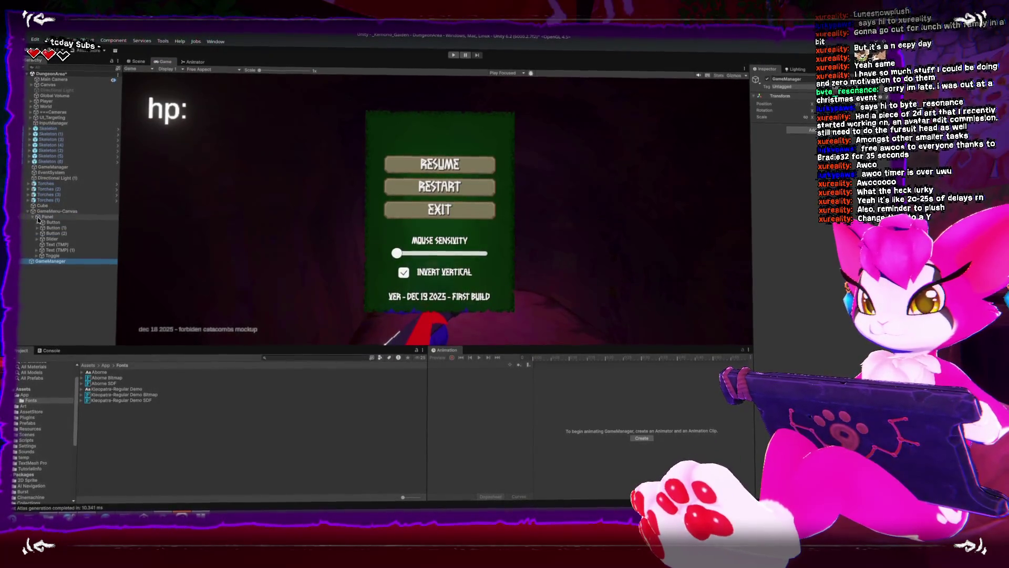
click(138, 60)
key(f)
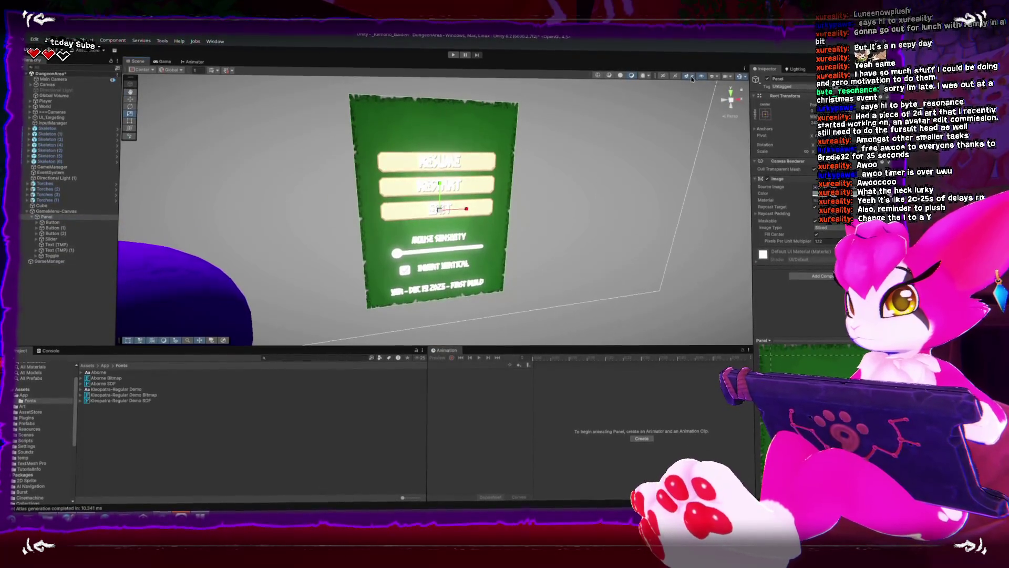
click(663, 79)
scroll(469, 222, up, 2)
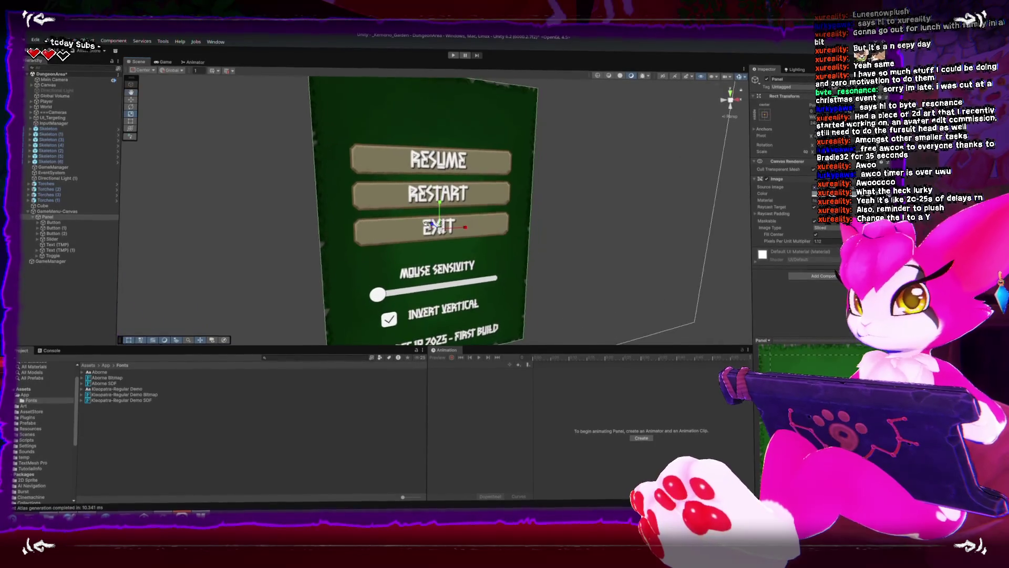
scroll(469, 222, down, 3)
Add a UI Image under the Panel anchored at top centre
right_click(56, 220)
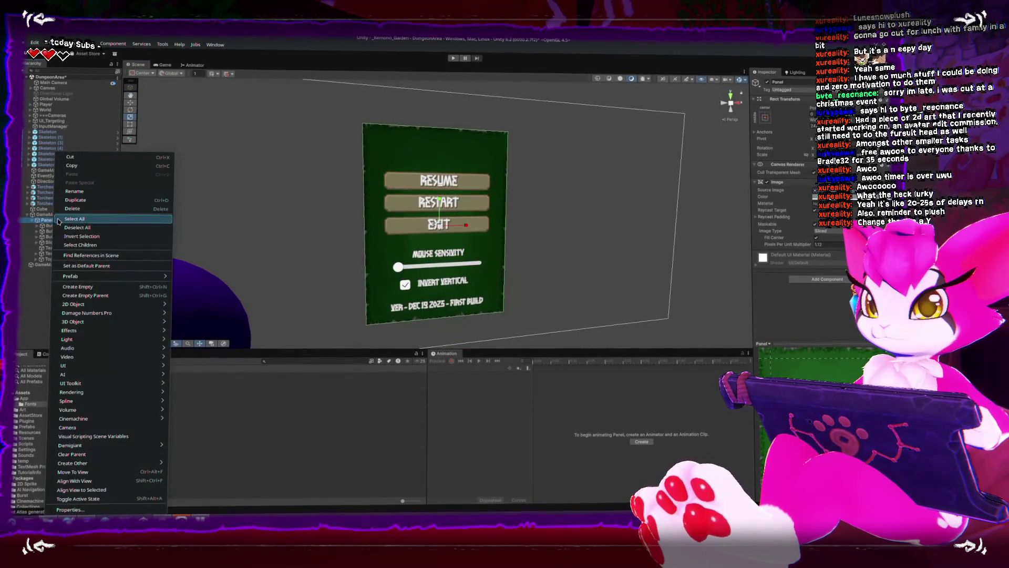
mouse_move(105, 363)
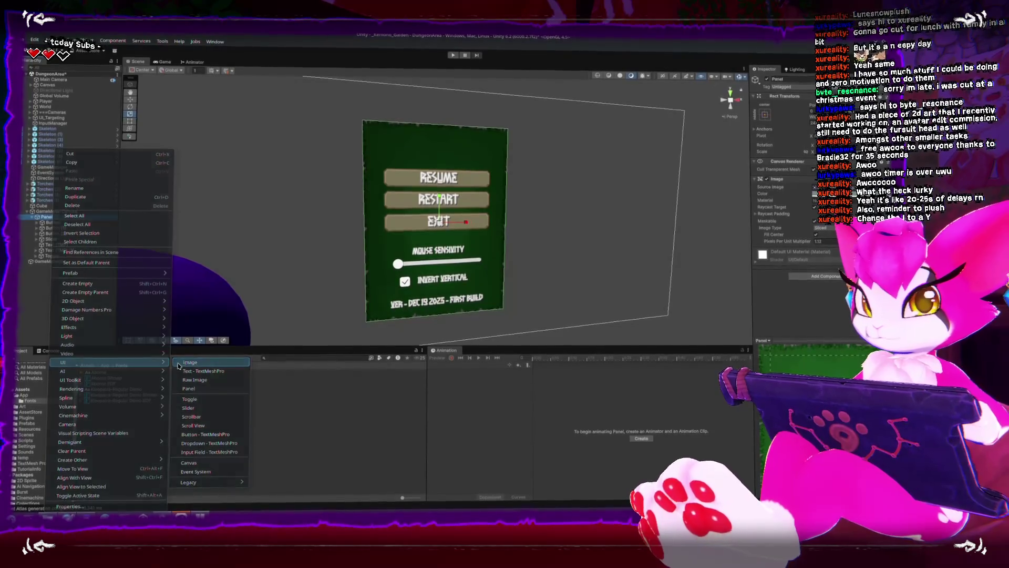
click(179, 365)
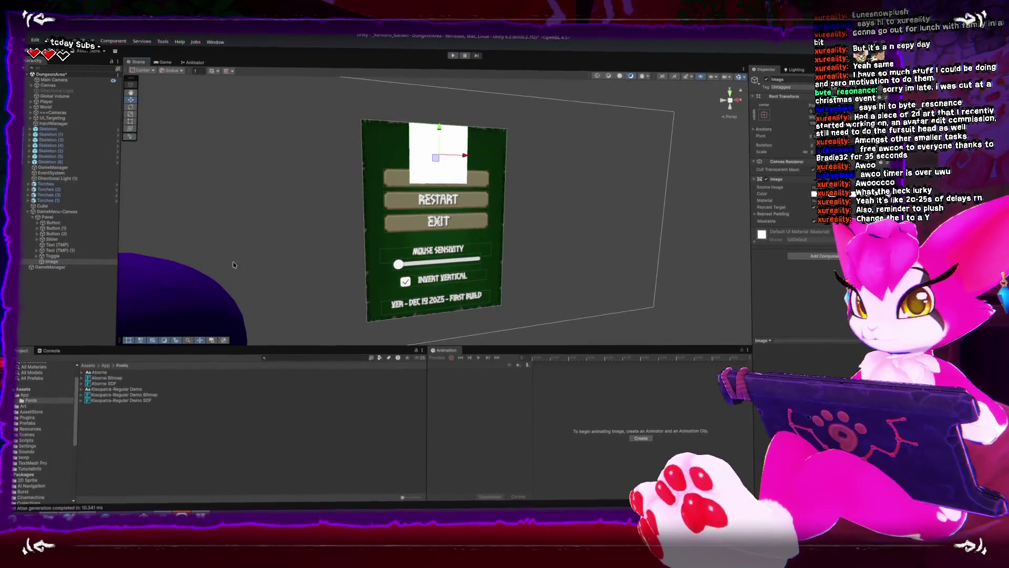
click(765, 114)
click(802, 170)
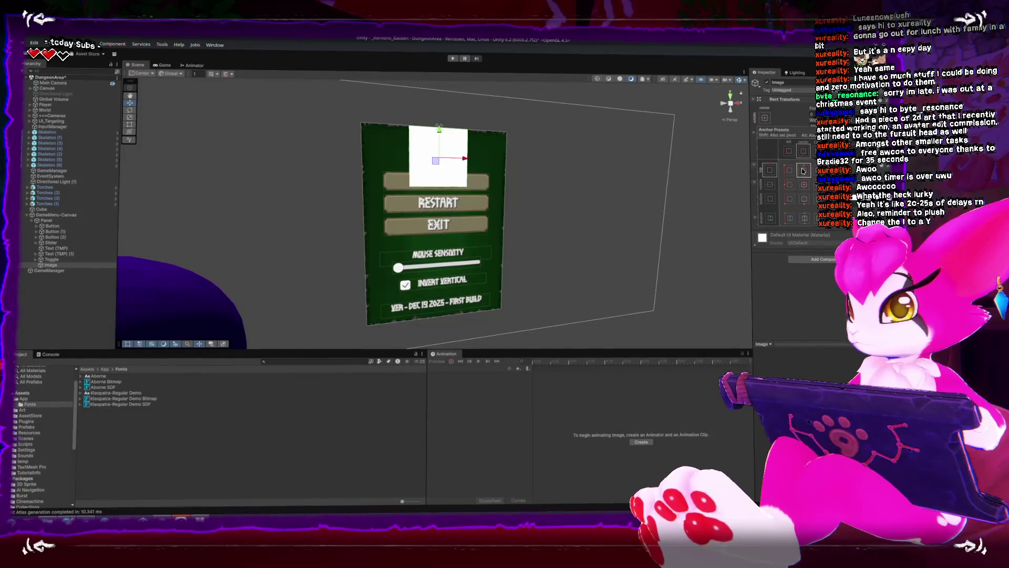
Open the Assets > Art > UI folder
click(22, 409)
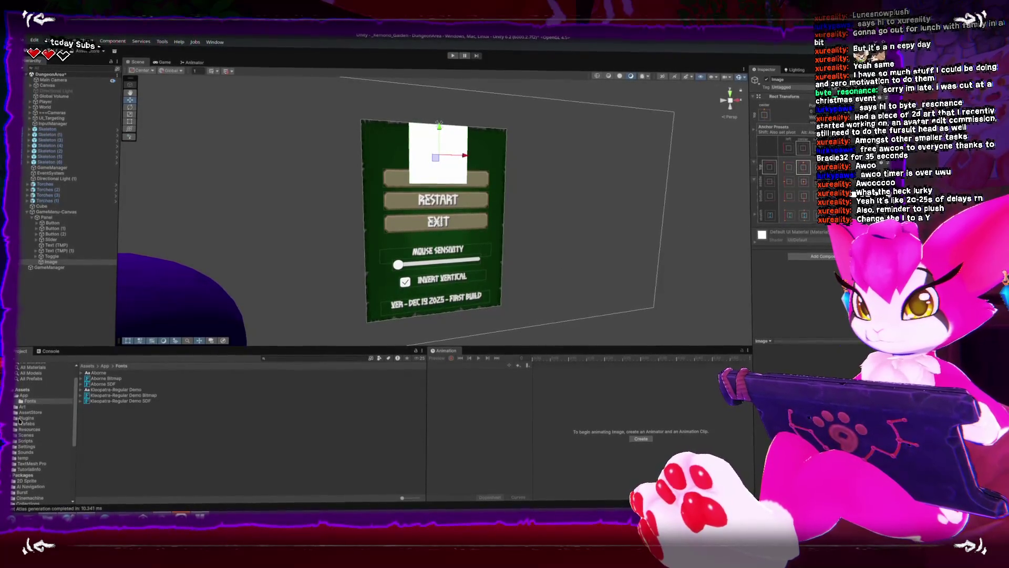
click(16, 408)
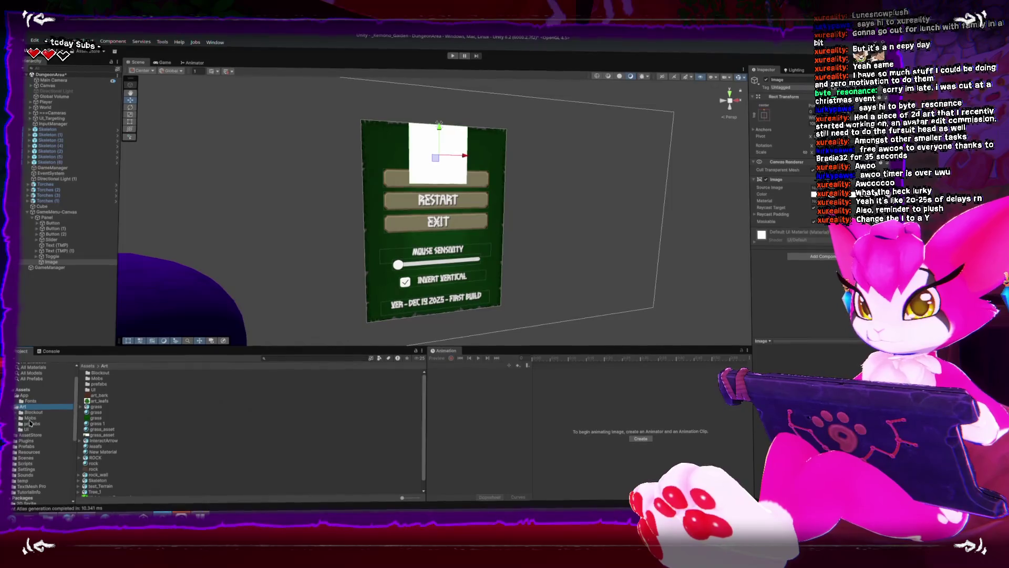
click(27, 431)
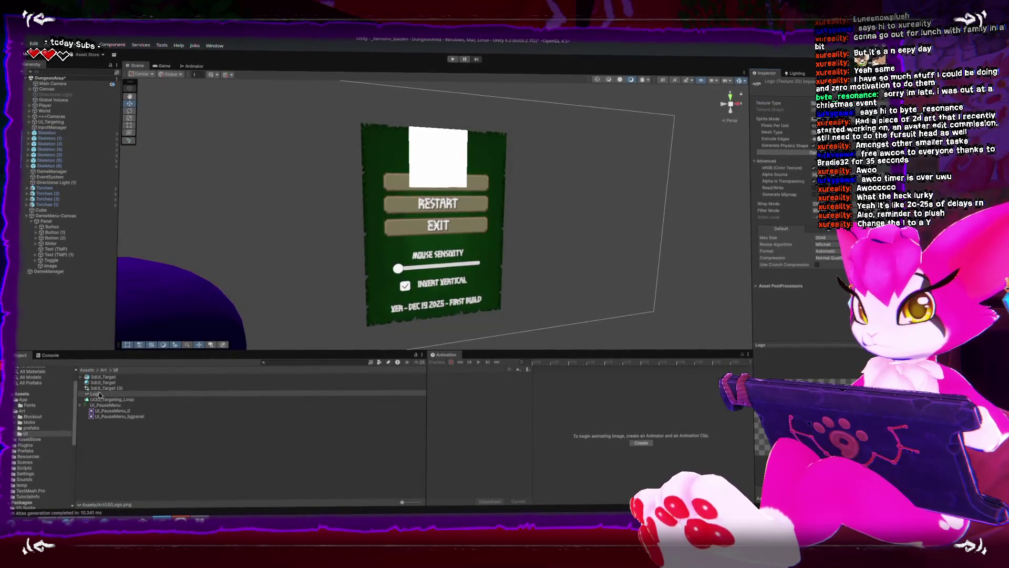
Set the Logo texture's type to Sprite and assign it as the Image's Source Image
click(416, 183)
click(415, 183)
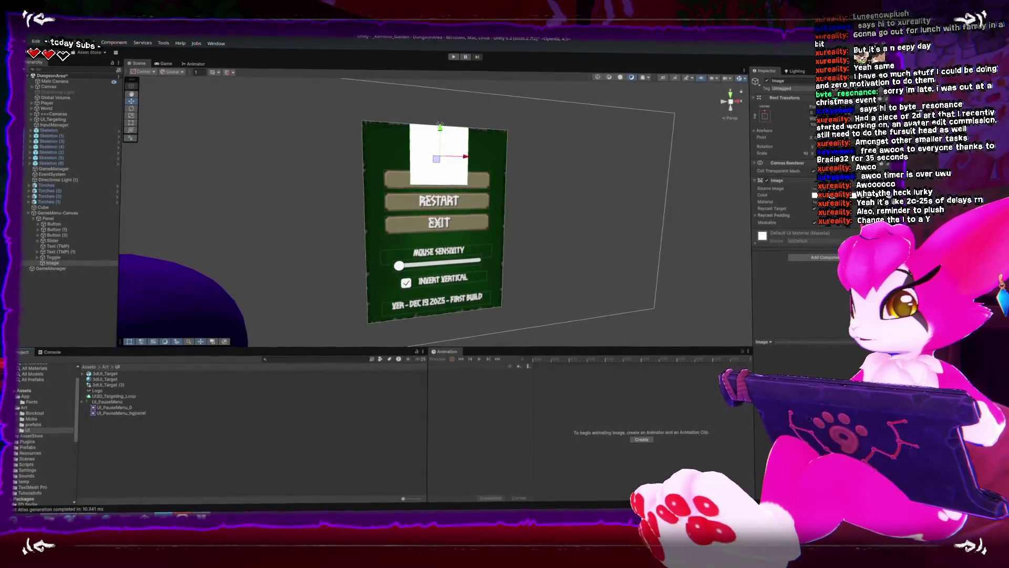
click(122, 384)
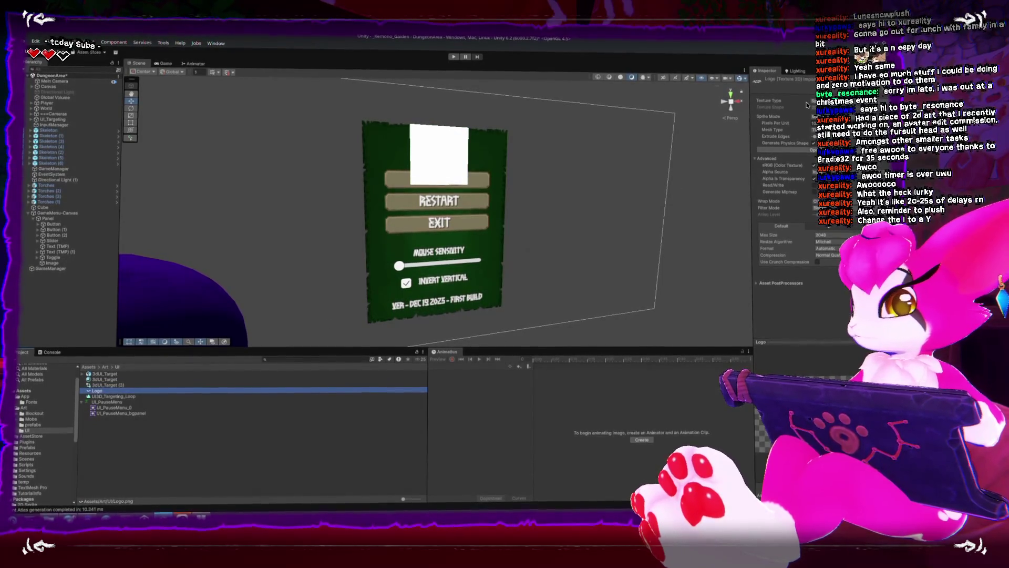
click(823, 119)
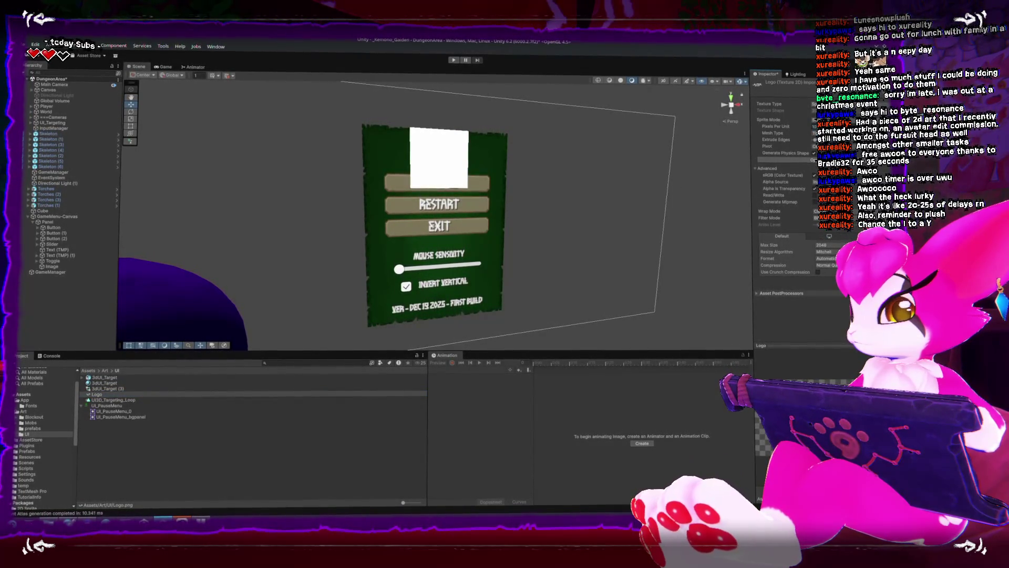
click(429, 166)
click(429, 167)
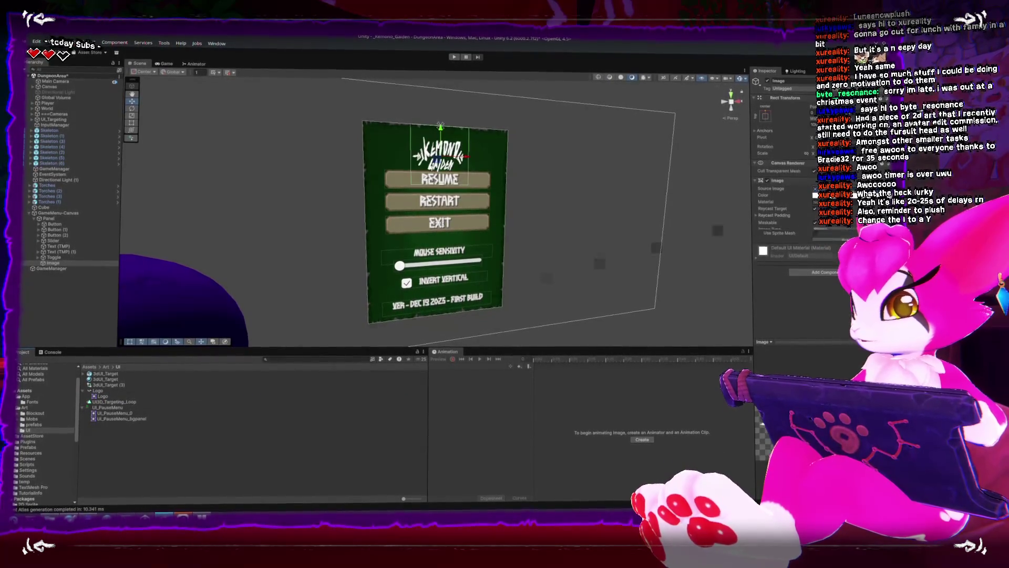
scroll(523, 213, up, 3)
Resize the logo image across the top of the panel
key(ctrl+z)
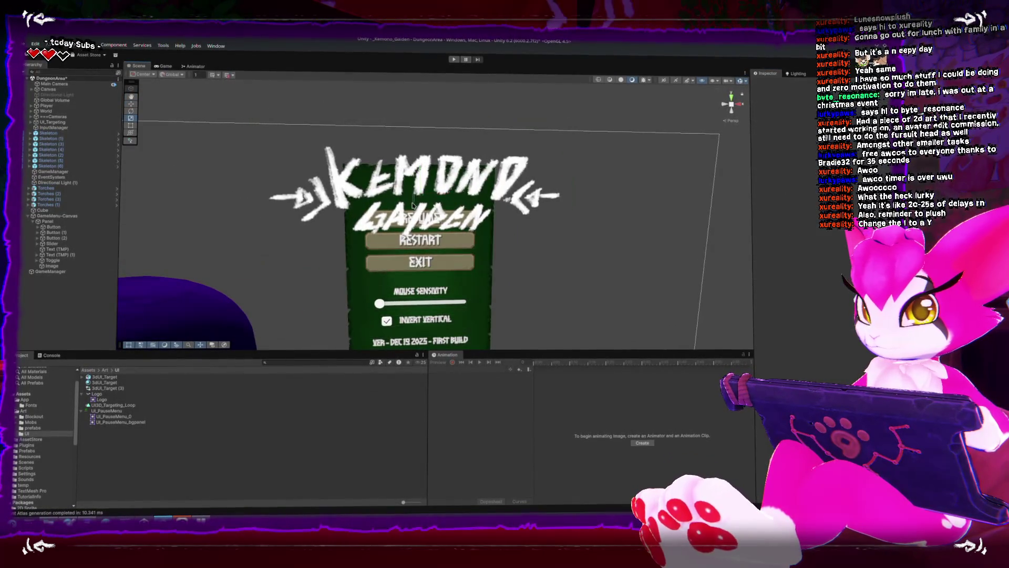
key(ctrl+y)
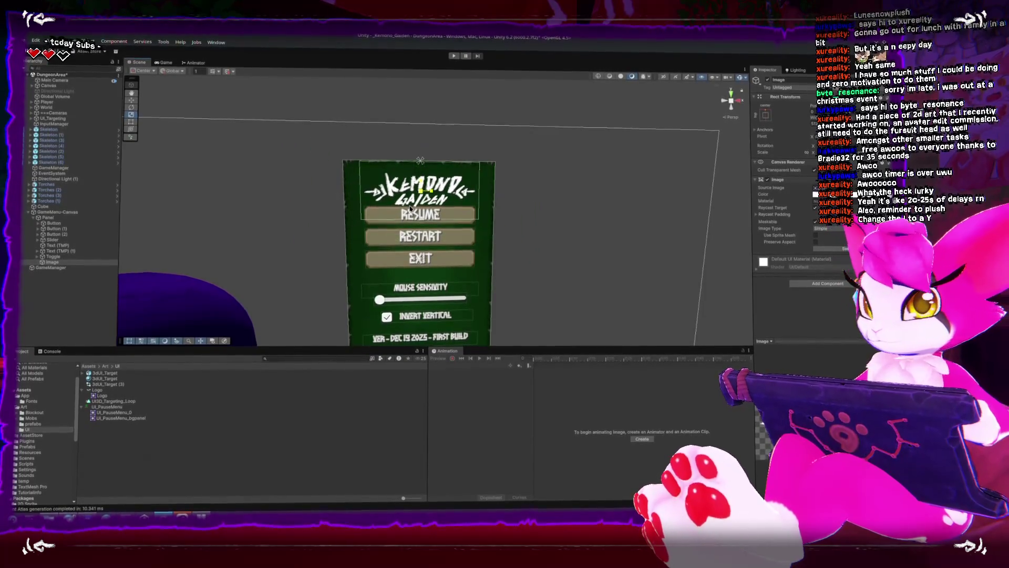
key(ctrl+z)
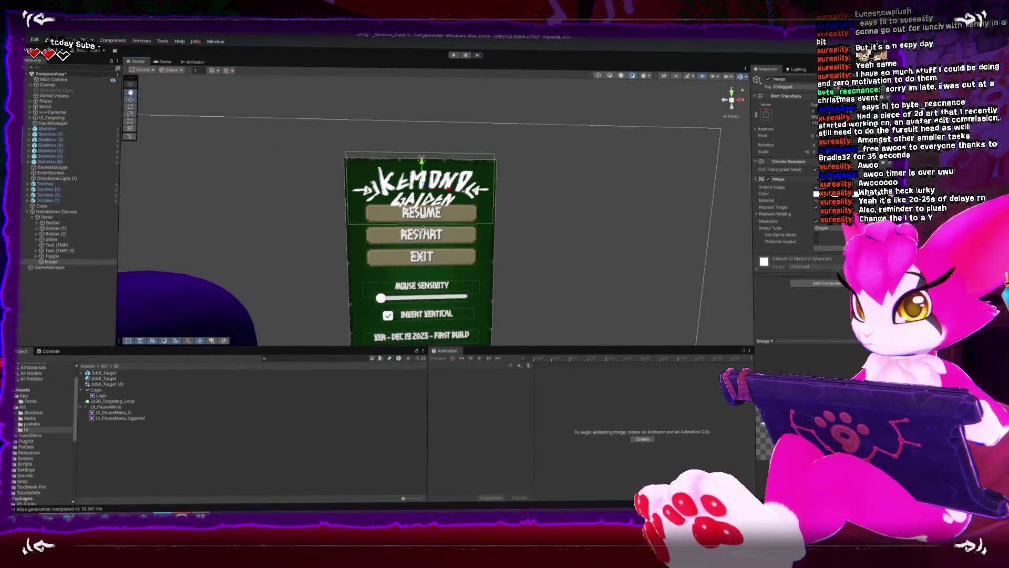
drag(414, 243, 435, 208)
drag(394, 153, 336, 184)
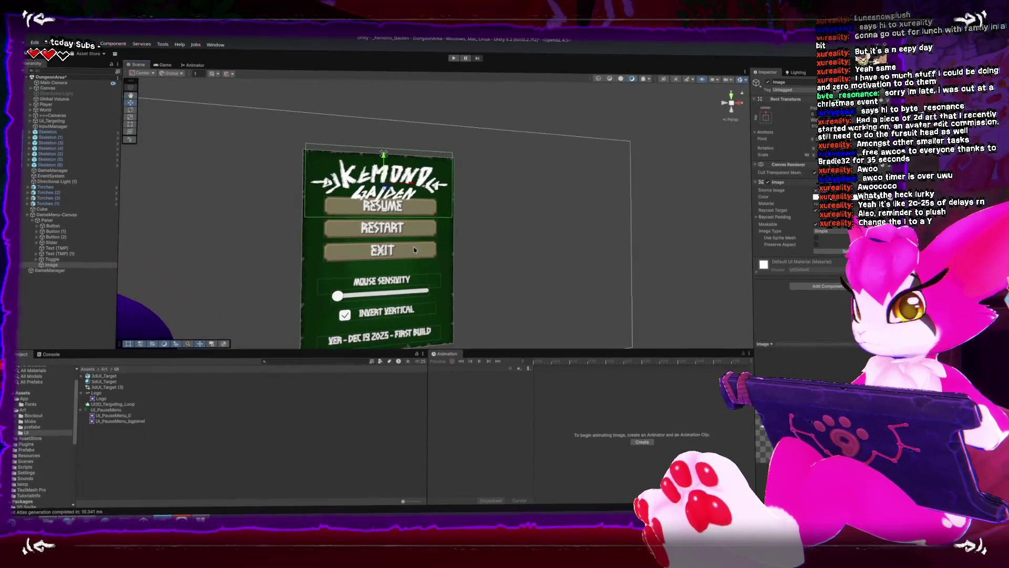
drag(655, 349, 654, 372)
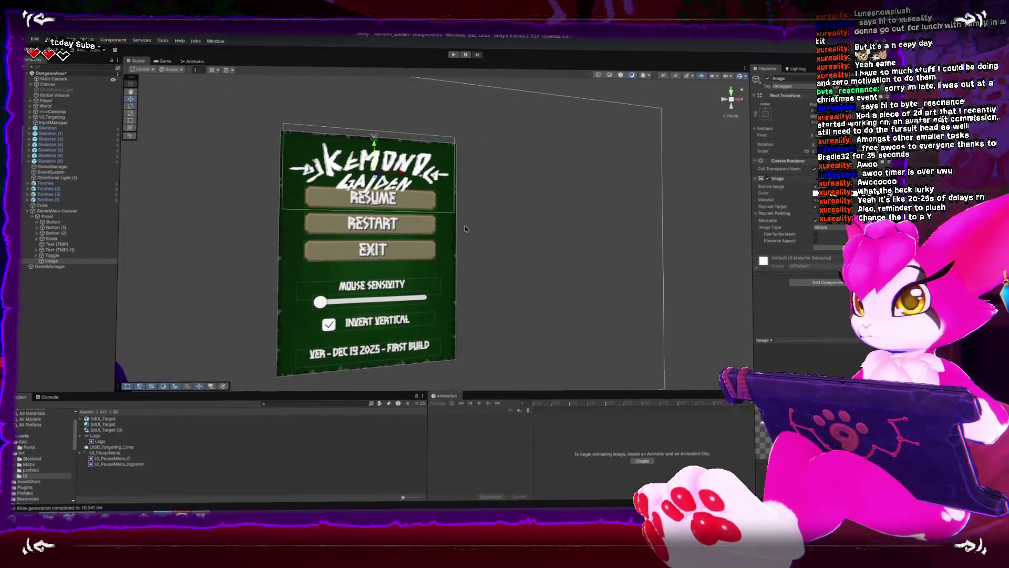
Dock the Game view to the right of the Scene view
drag(164, 62, 663, 186)
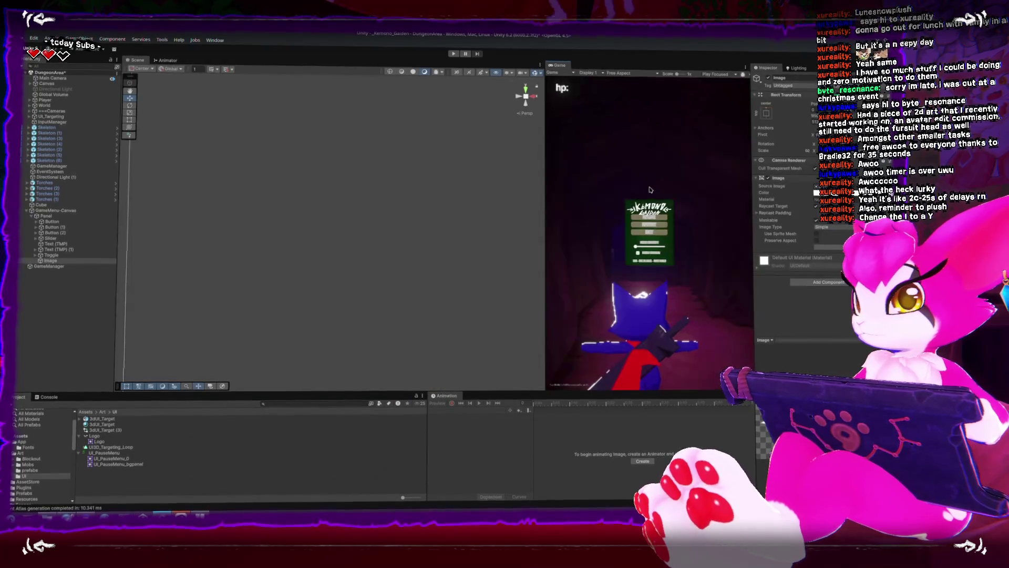
drag(529, 224, 351, 224)
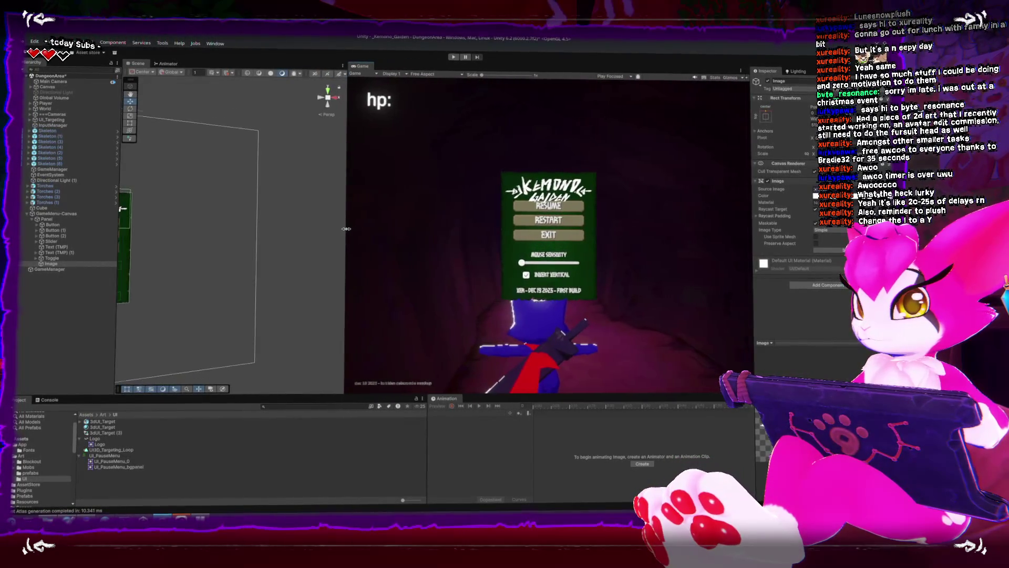
double_click(46, 216)
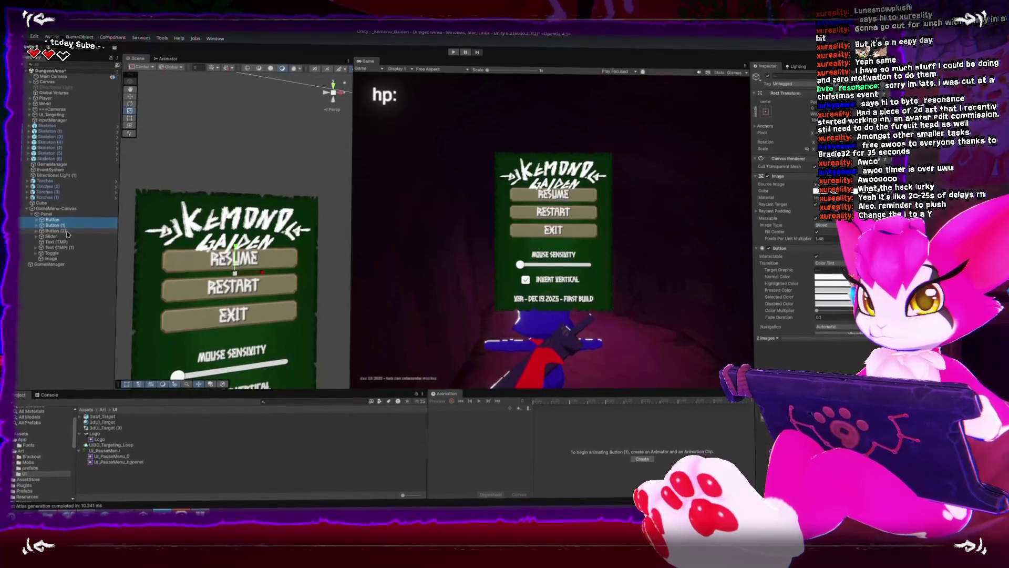
Select the Mouse Sensitivity Text (TMP) object and lower its Font Size from 13.92 to 11.33
double_click(67, 232)
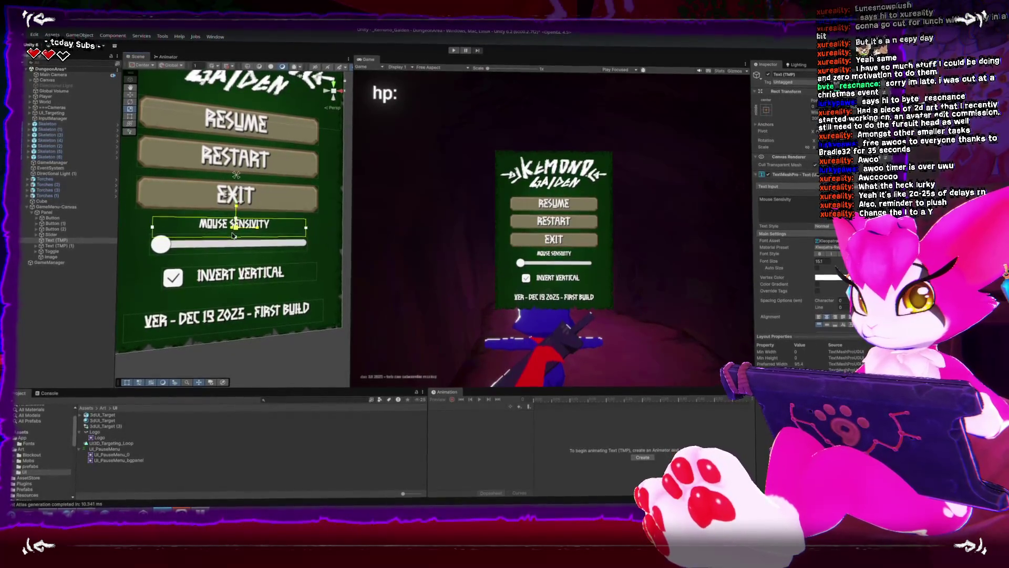
mouse_move(759, 264)
mouse_down()
mouse_move(736, 264)
mouse_move(751, 265)
mouse_up()
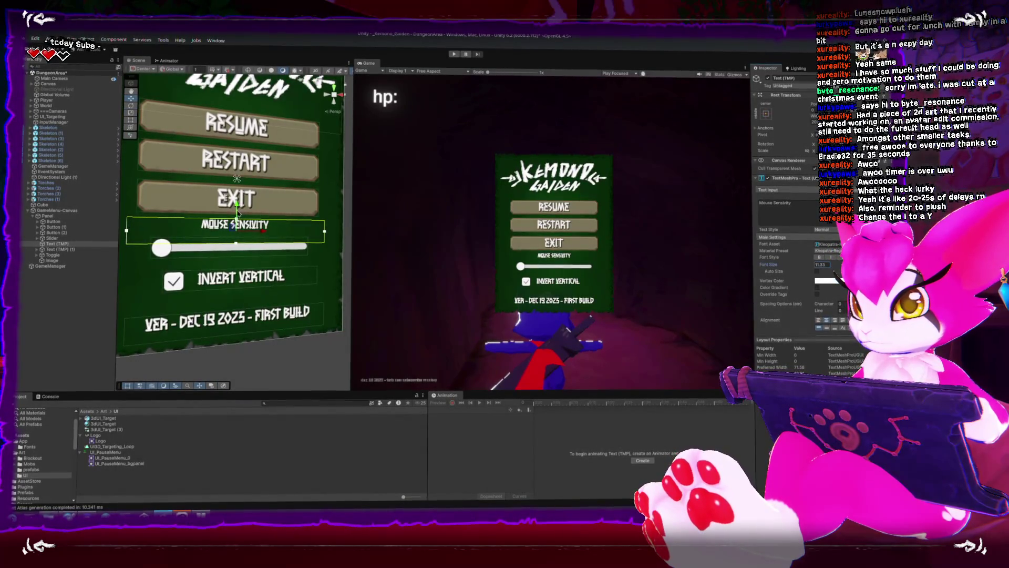